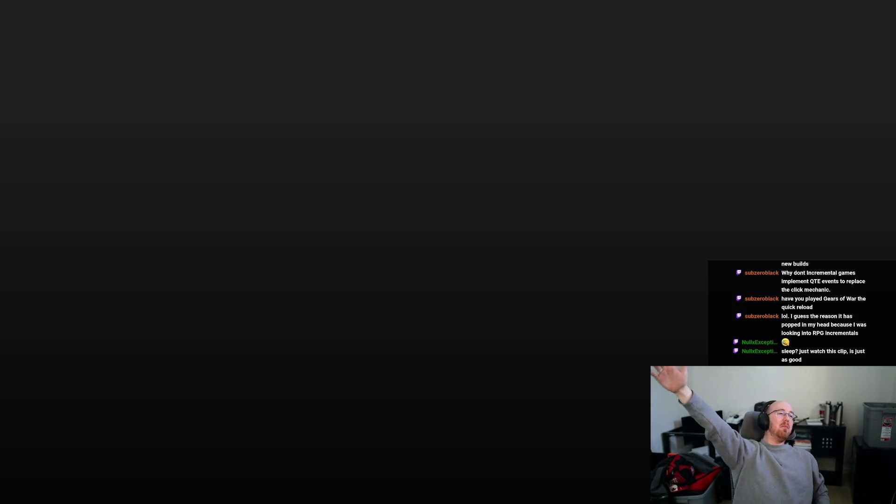
Step: Exit fullscreen, close the finished second YouTube window, and switch to the Excalidraw Whiteboard tab
key(Escape)
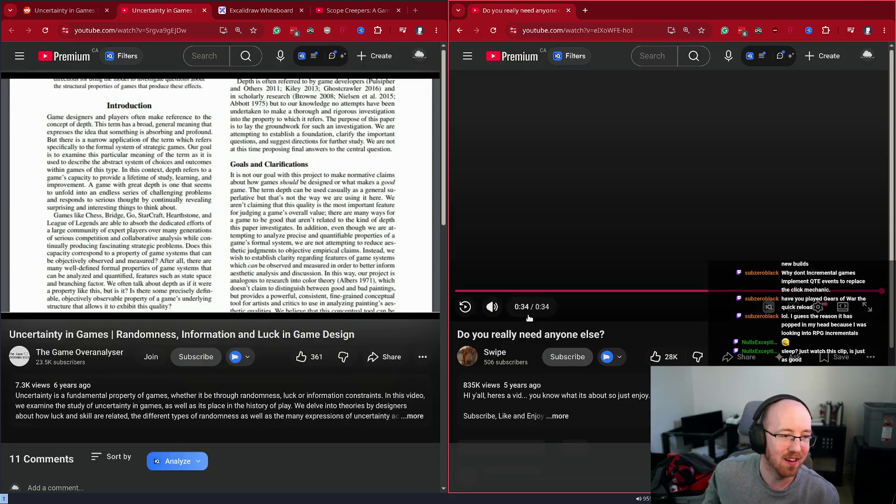
middle_click(527, 4)
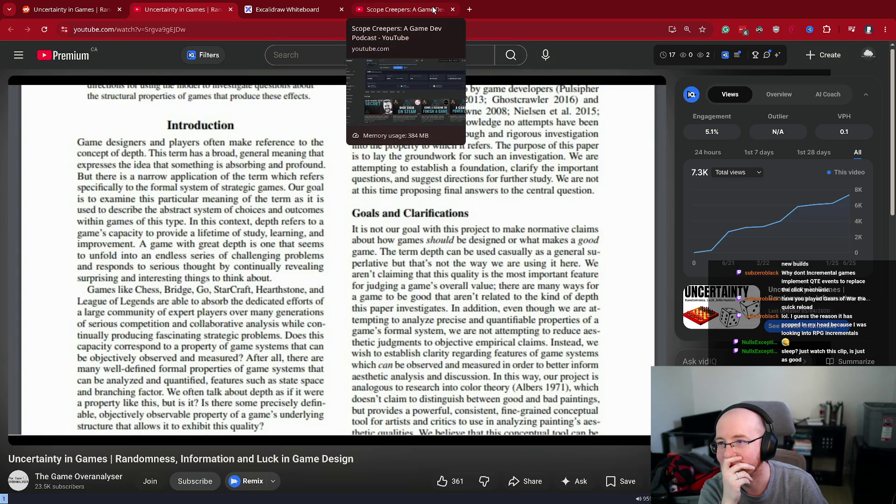
click(278, 7)
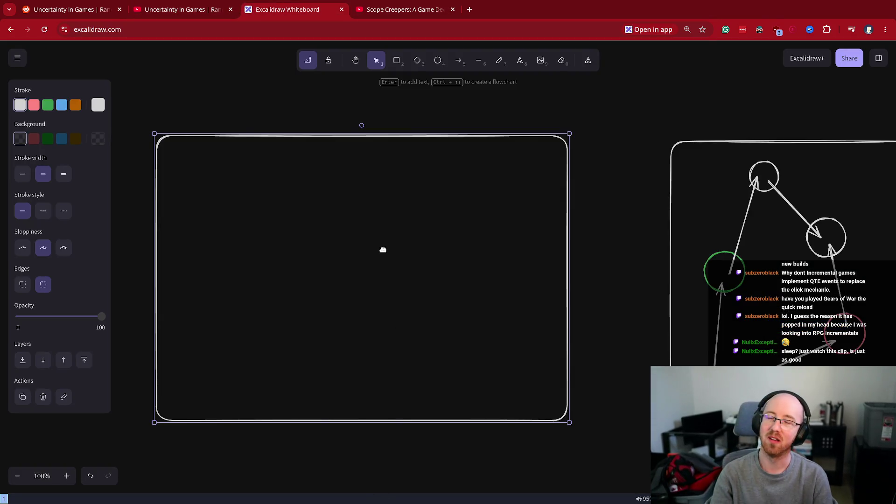
Step: Copy the large rounded rectangle, reshape it into a thin bar on the frame's left, and stack copies
click(181, 172)
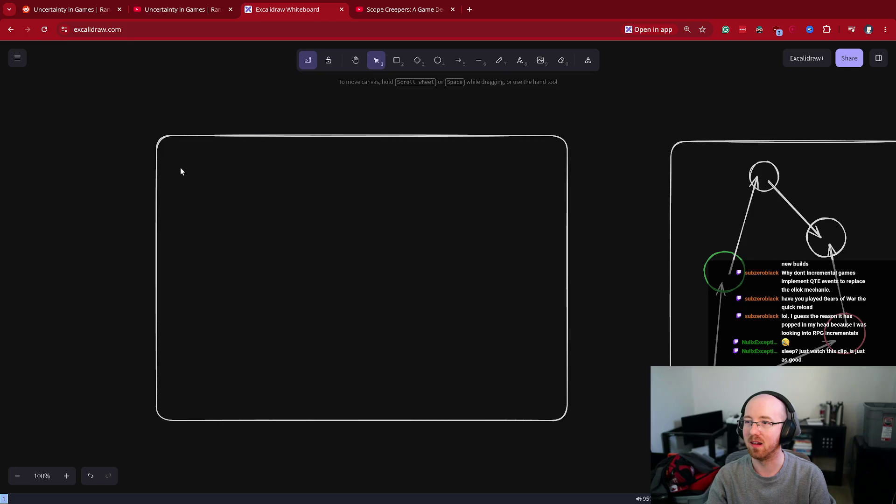
click(181, 139)
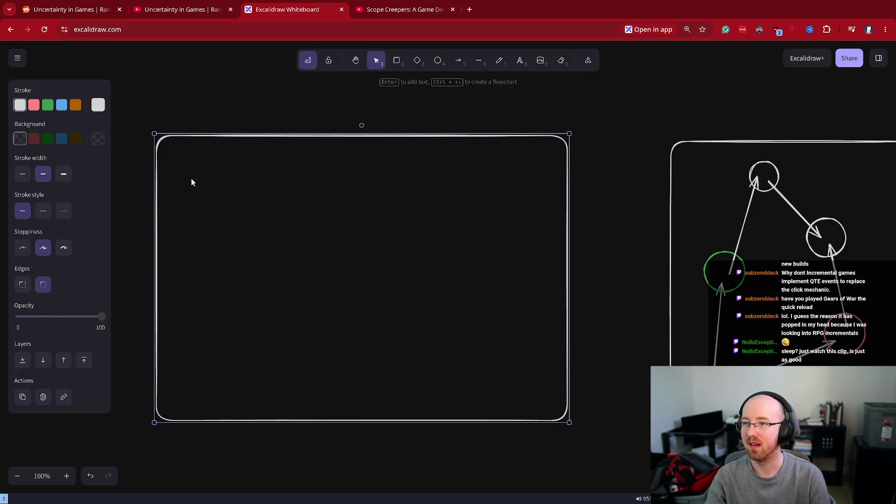
key(ctrl+c)
key(ctrl+v)
drag(248, 258, 421, 250)
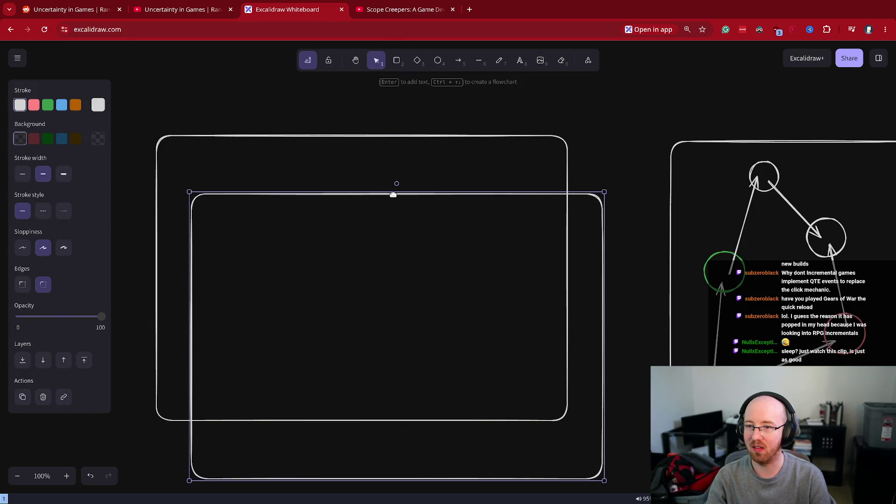
mouse_move(393, 194)
mouse_down()
mouse_move(418, 435)
mouse_move(383, 182)
mouse_move(393, 155)
mouse_up()
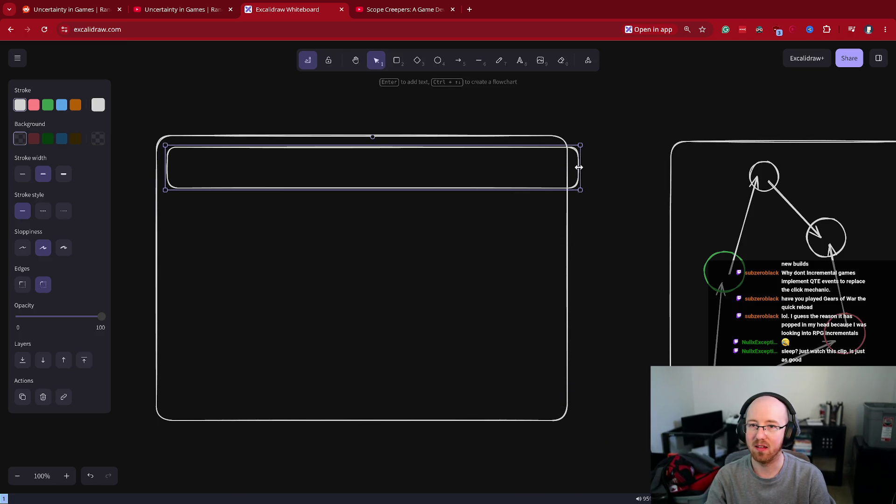
mouse_move(579, 167)
mouse_down()
mouse_move(334, 167)
mouse_move(372, 167)
mouse_up()
mouse_move(237, 181)
alt+mouse_down()
mouse_move(305, 254)
mouse_move(244, 238)
mouse_move(254, 236)
mouse_move(274, 295)
mouse_move(281, 282)
mouse_move(275, 350)
mouse_move(267, 338)
mouse_move(278, 338)
mouse_move(268, 390)
alt+mouse_up()
Step: Draw a vertical line beside the stacked bars and trim both of its ends
click(479, 60)
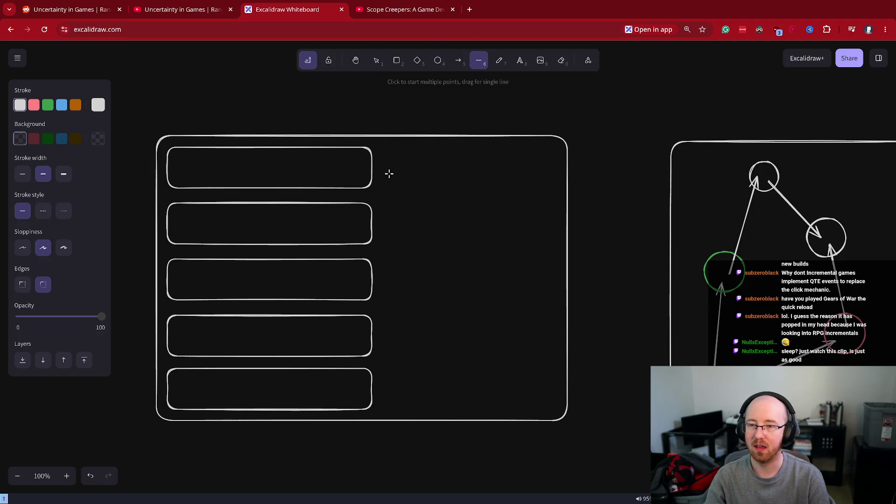
shift+drag(388, 150, 378, 386)
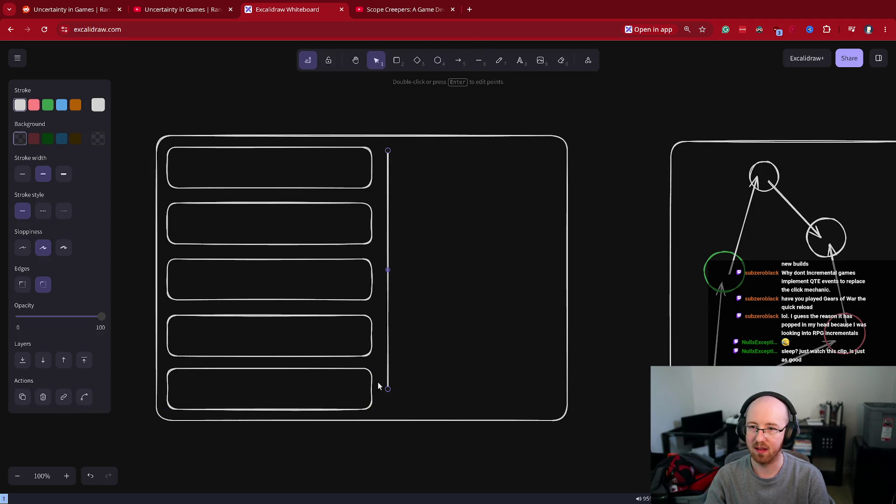
mouse_move(388, 151)
mouse_down()
mouse_move(388, 180)
mouse_move(387, 164)
mouse_up()
drag(388, 379, 388, 375)
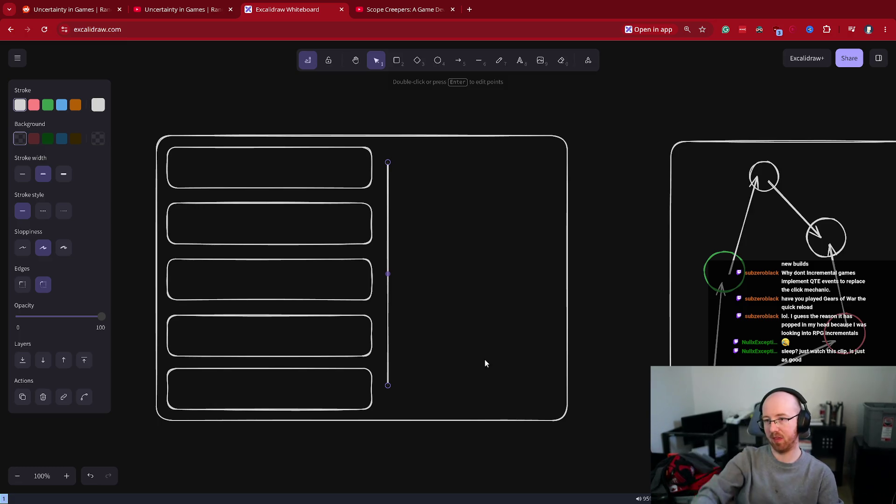
ctrl+scroll(485, 336, down, 5)
drag(394, 168, 430, 321)
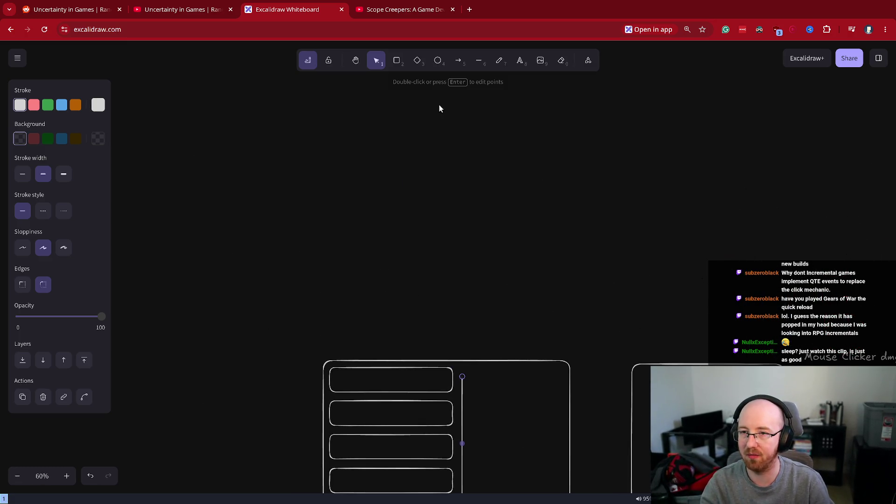
Step: Draw a small rounded square above the frame and copy it into a row of five
click(396, 60)
mouse_move(300, 206)
mouse_down()
mouse_move(322, 179)
mouse_move(330, 192)
mouse_move(470, 194)
mouse_up()
click(437, 201)
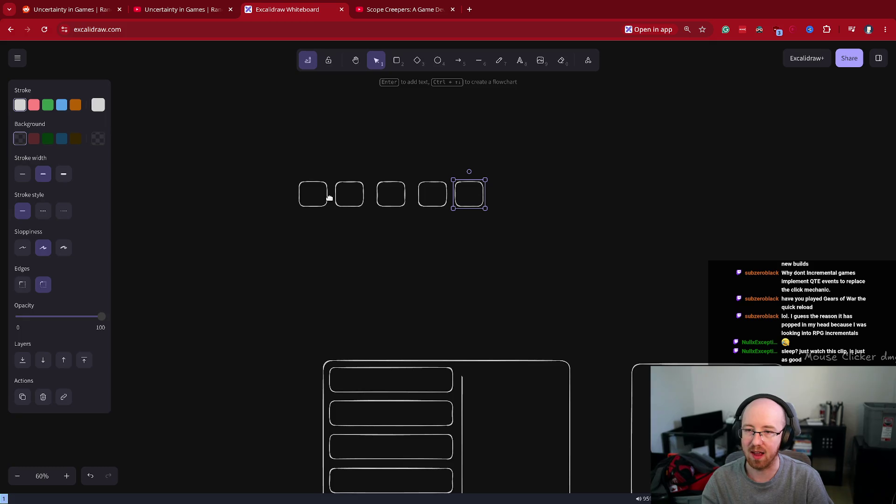
mouse_move(283, 252)
mouse_down()
mouse_move(421, 207)
mouse_move(401, 161)
mouse_move(411, 159)
mouse_up()
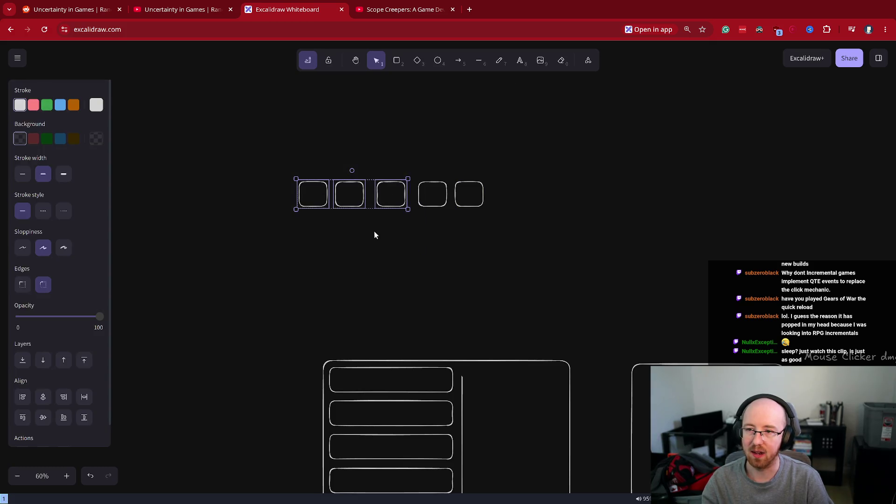
click(374, 232)
click(325, 198)
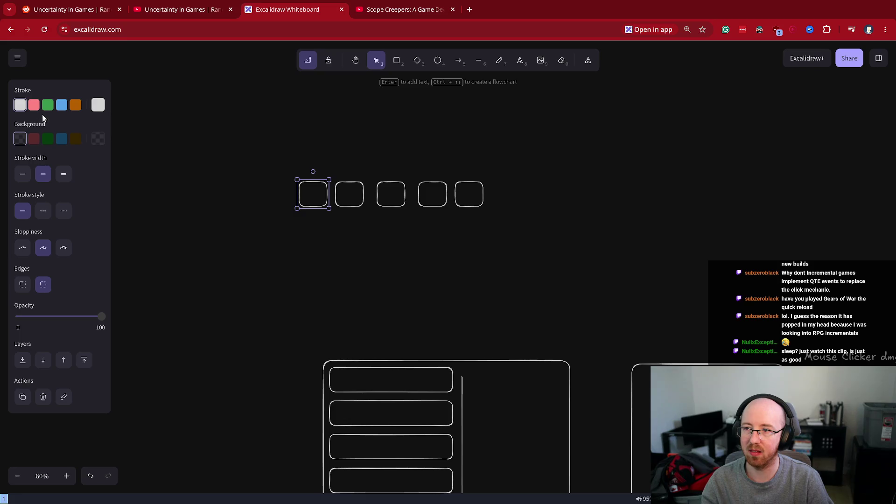
drag(262, 228, 416, 167)
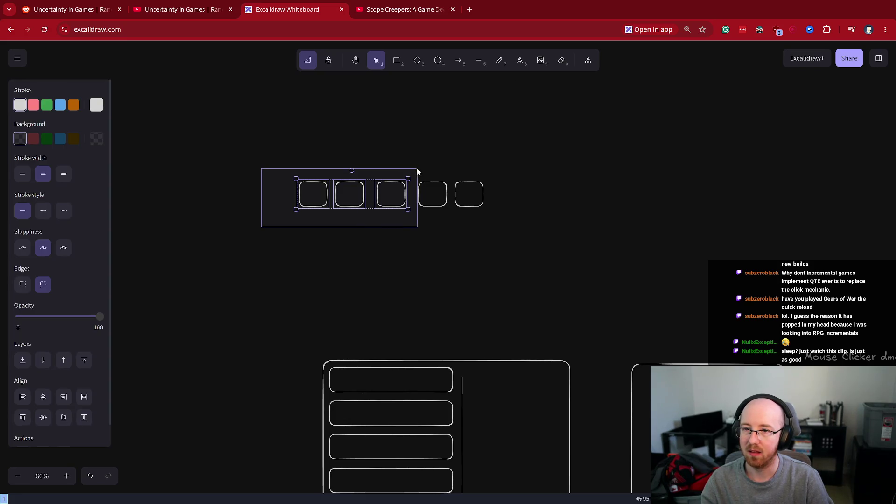
Step: Outline the five squares green, green, orange, green and red
click(47, 105)
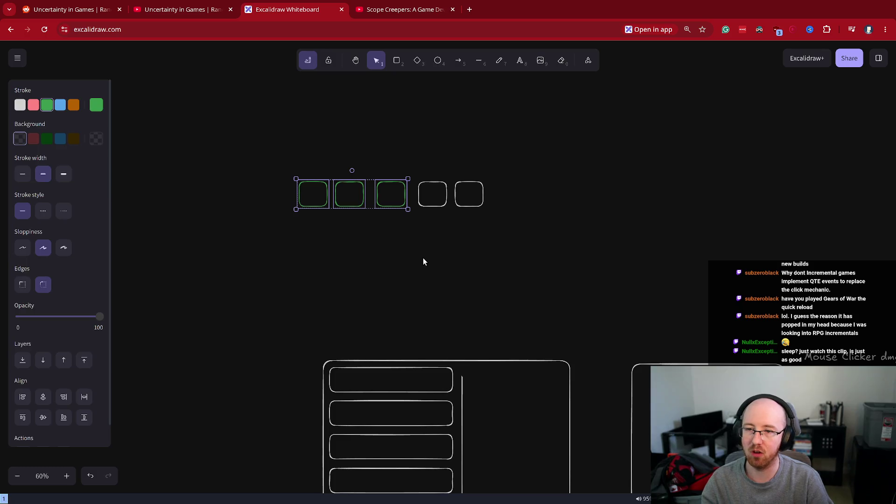
mouse_move(418, 227)
mouse_down()
mouse_move(429, 220)
mouse_move(445, 159)
mouse_up()
mouse_move(376, 228)
mouse_down()
mouse_move(402, 166)
mouse_move(398, 178)
mouse_up()
click(75, 105)
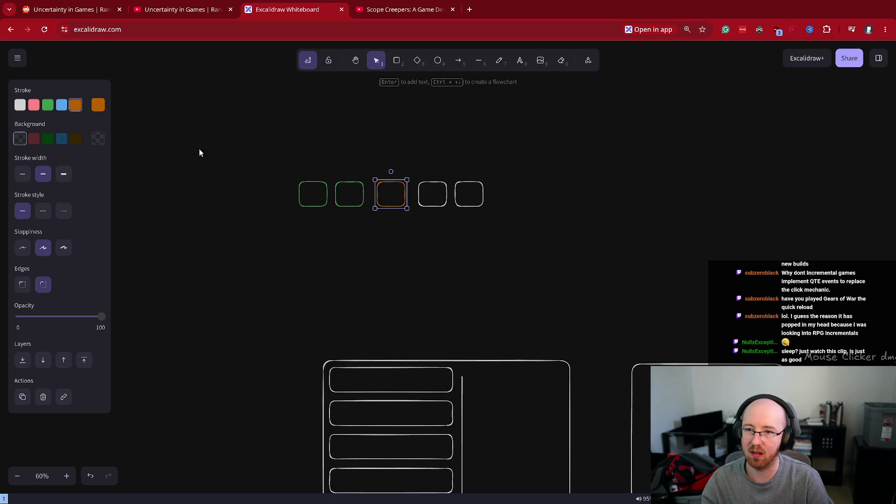
drag(407, 215, 453, 165)
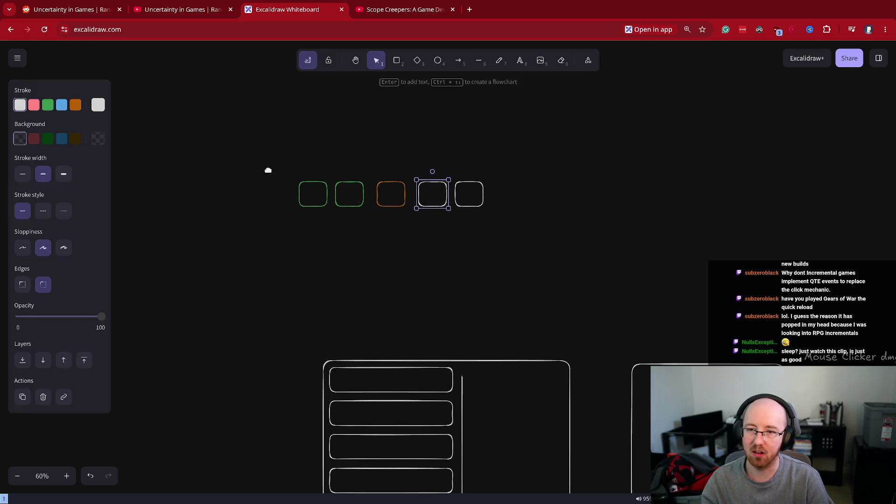
click(48, 106)
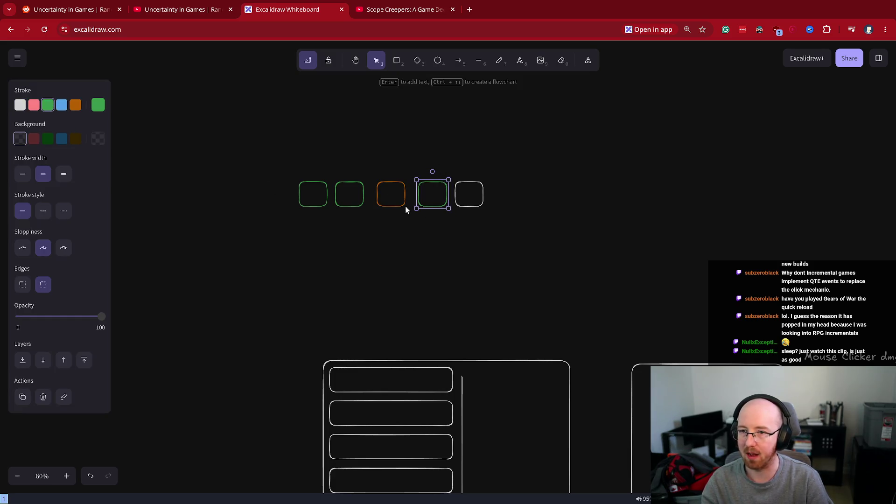
click(537, 212)
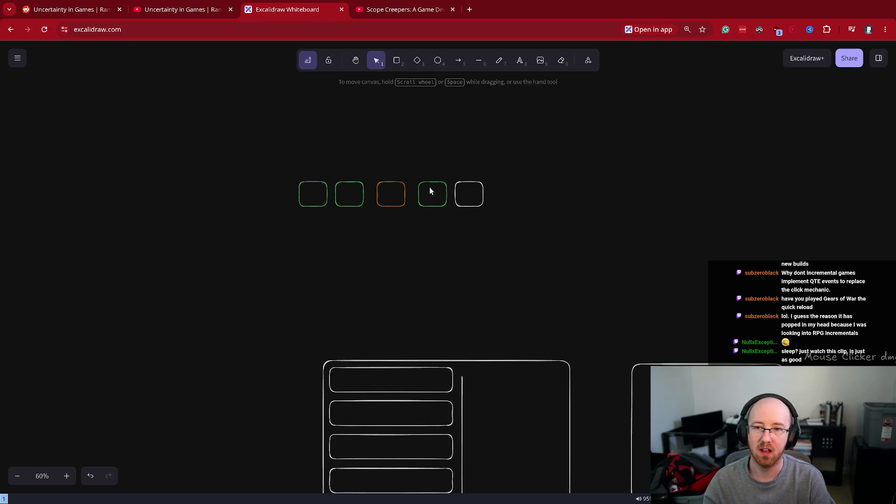
click(456, 191)
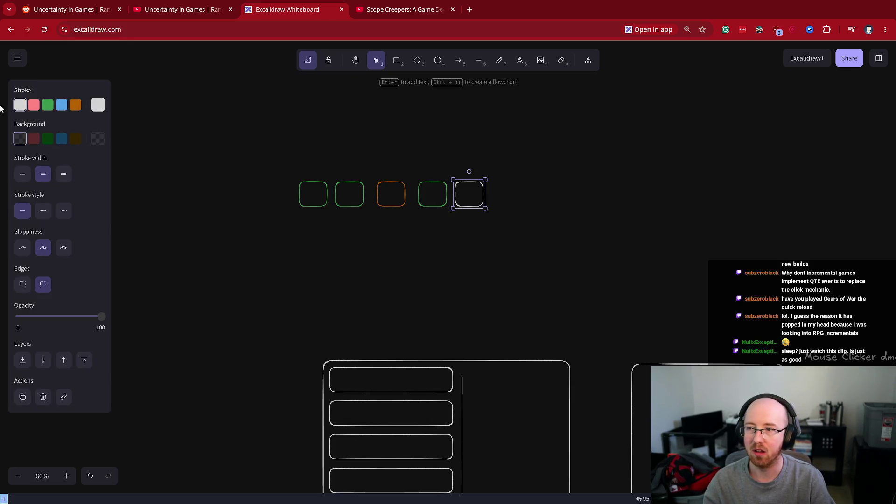
click(33, 105)
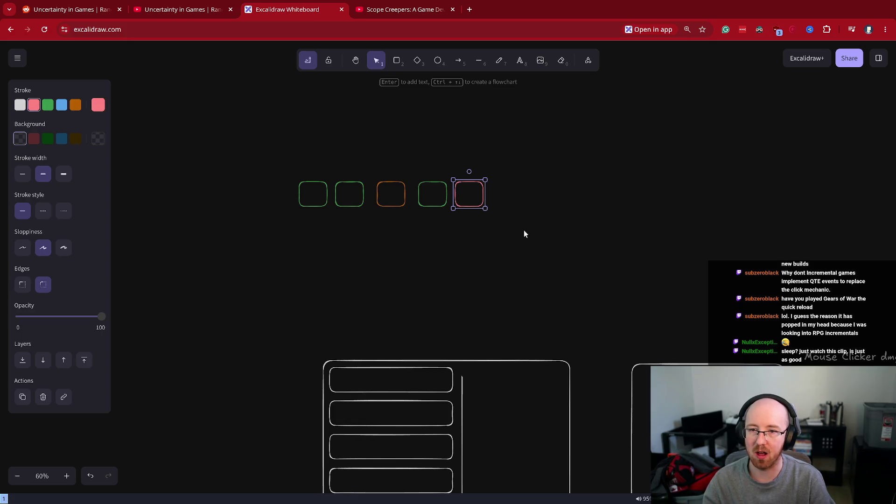
Step: Duplicate the five coloured squares to the right, aligned, making a row of ten
drag(524, 233, 222, 163)
mouse_move(436, 193)
alt+mouse_down()
mouse_move(455, 208)
mouse_move(629, 216)
mouse_move(630, 194)
alt+mouse_up()
click(630, 194)
click(624, 248)
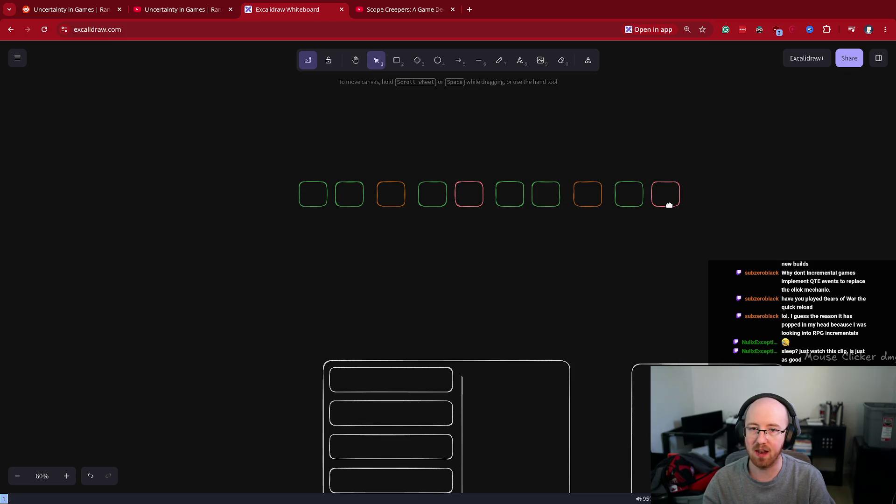
click(669, 205)
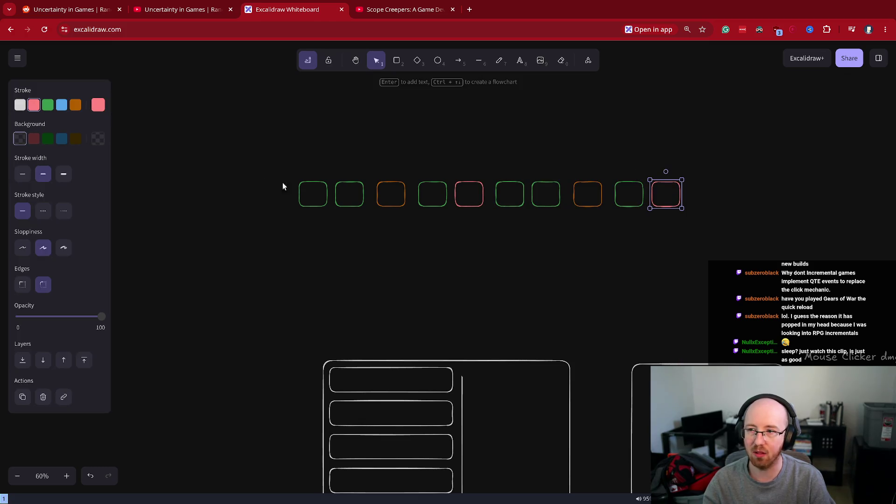
Step: Fill the last square of the ten-box row with dark red, then inspect the fifth and third boxes
click(37, 141)
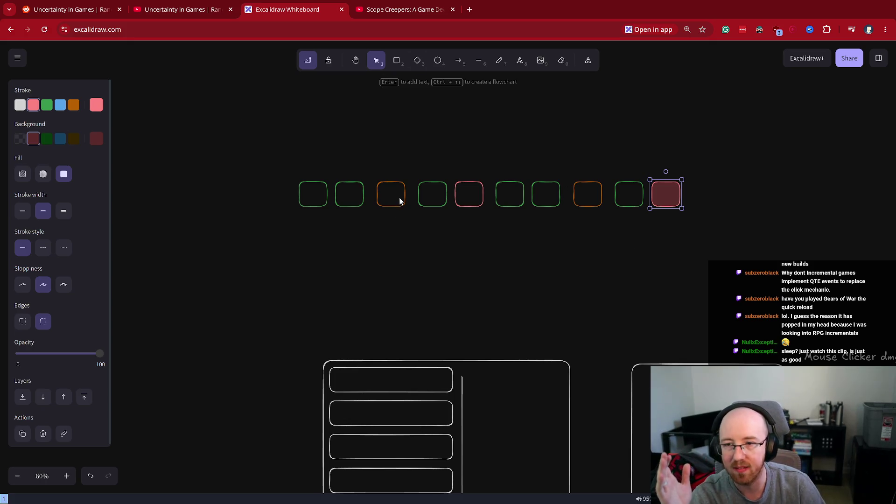
click(454, 190)
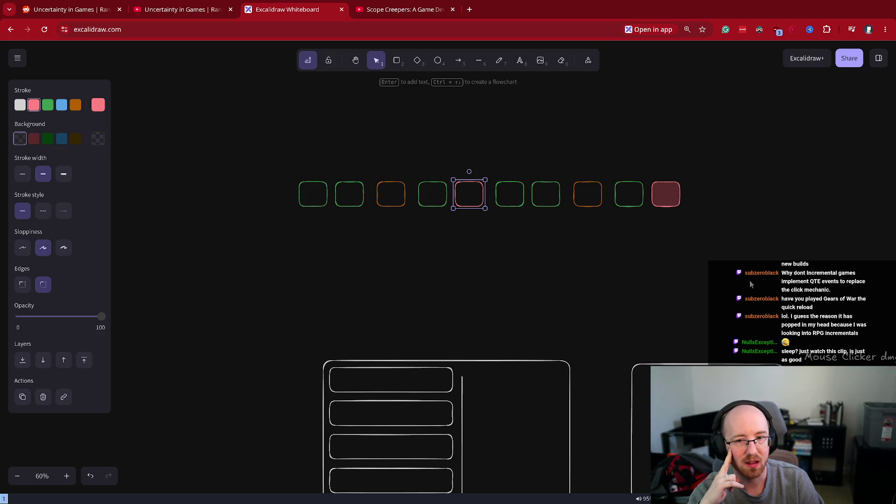
click(402, 201)
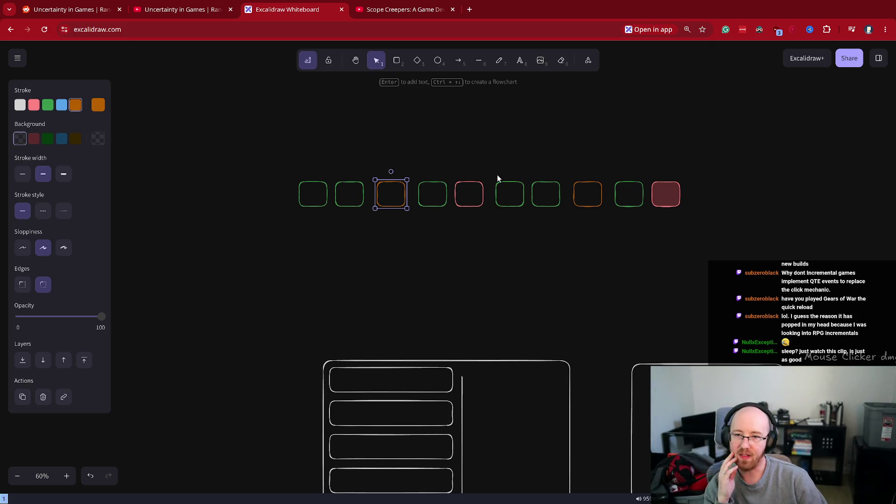
click(455, 191)
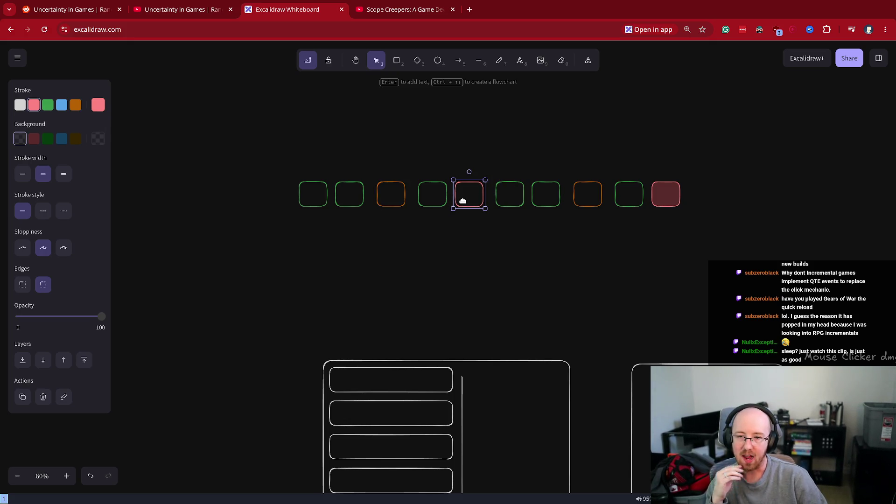
click(458, 60)
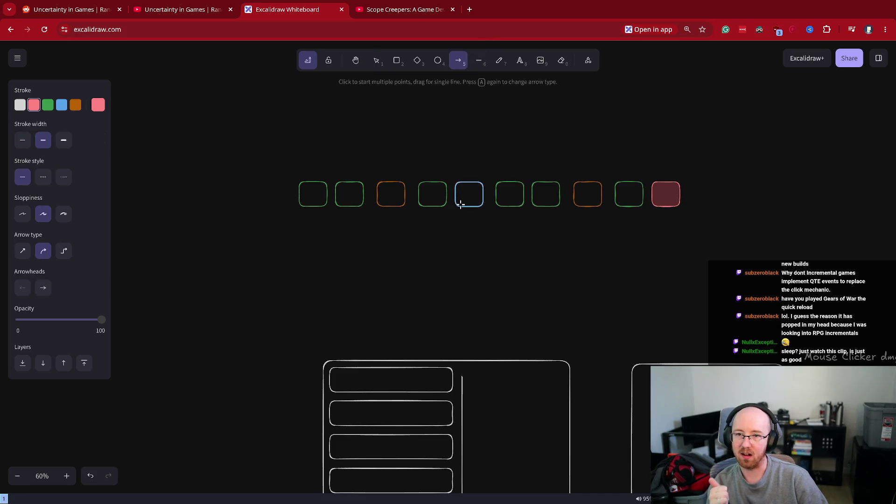
Step: Draw a white arrow from the pink fifth box back to the orange third box
mouse_move(469, 192)
mouse_down()
mouse_move(376, 198)
mouse_move(392, 194)
mouse_move(450, 103)
mouse_move(436, 121)
mouse_up()
click(20, 104)
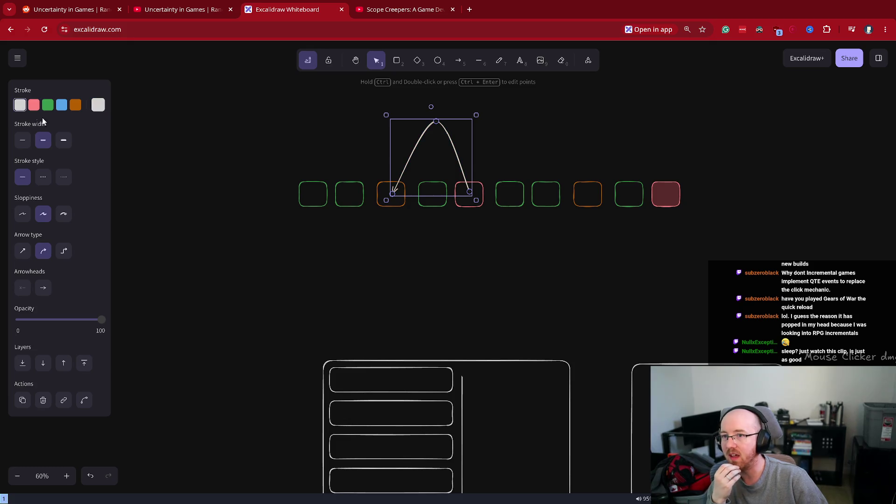
click(382, 196)
click(464, 207)
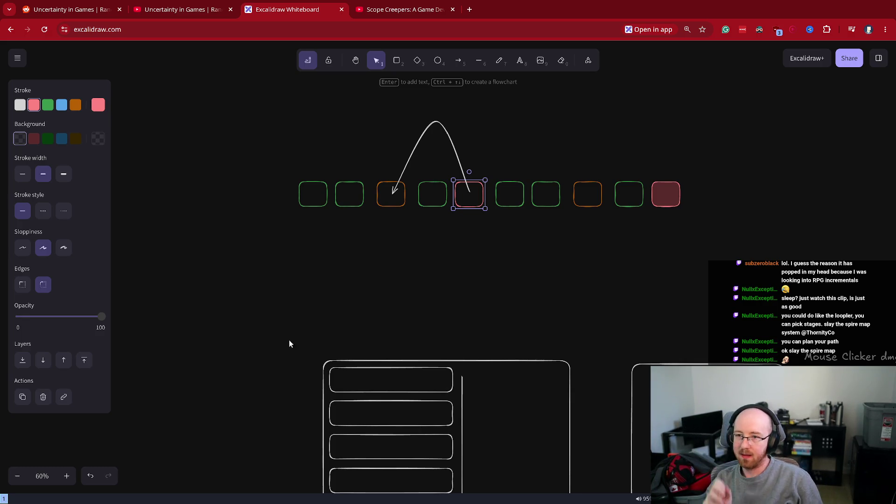
Step: Duplicate the whole ten-box row below and line it up under the original
mouse_move(874, 240)
mouse_down()
mouse_move(258, 145)
mouse_move(258, 134)
mouse_up()
alt+drag(490, 192, 433, 266)
click(433, 267)
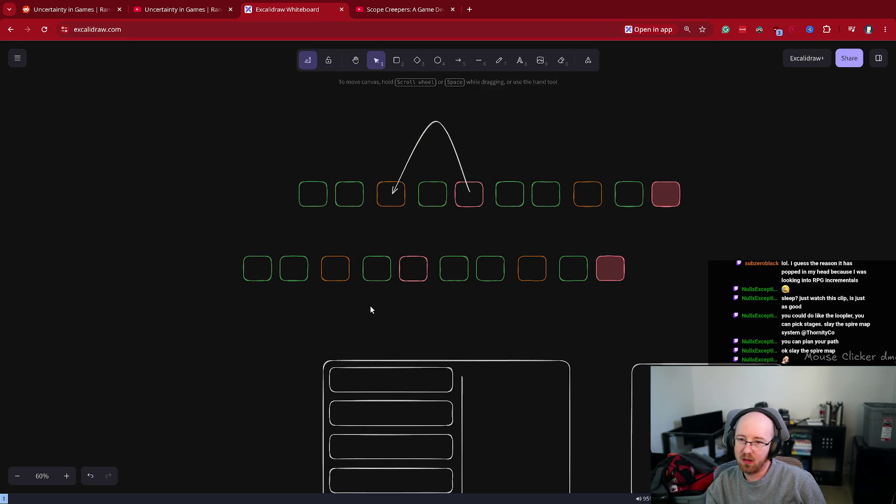
key(ctrl+z)
drag(295, 271, 351, 265)
Step: Select the lower row's first four boxes, then place a green box copy above its first box
click(297, 299)
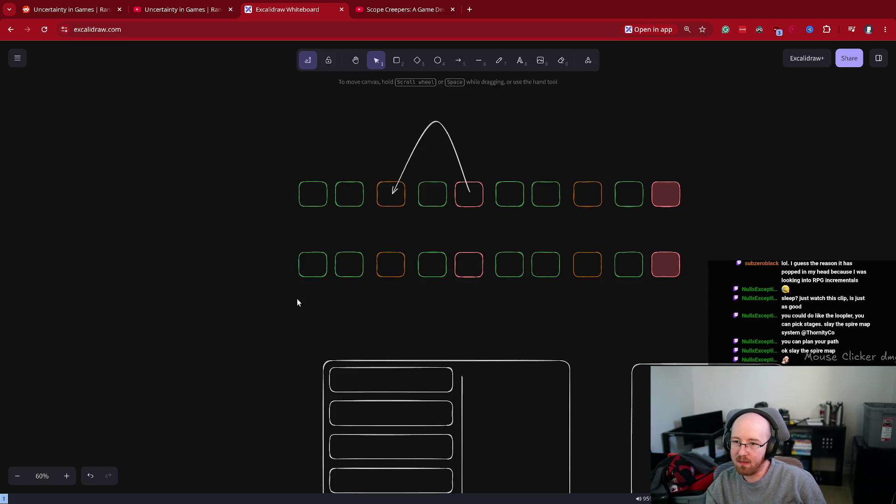
mouse_move(292, 302)
mouse_down()
mouse_move(370, 242)
mouse_move(481, 237)
mouse_move(460, 241)
mouse_up()
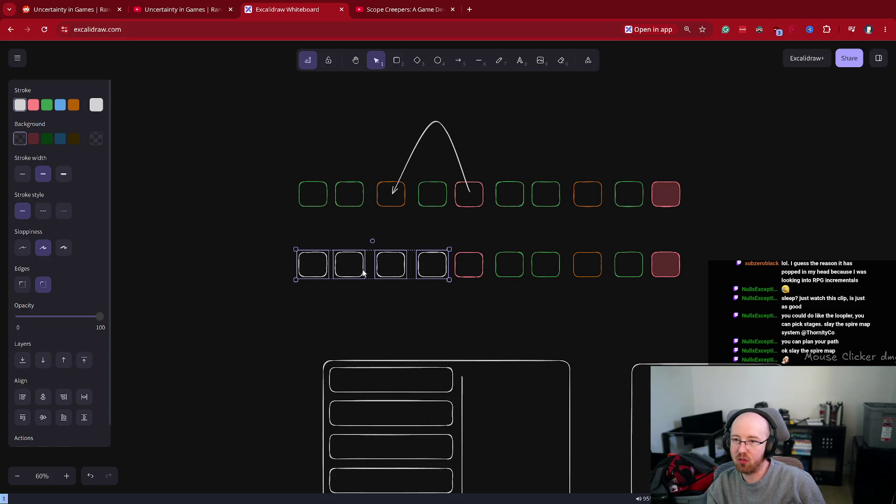
click(322, 208)
key(ctrl+d)
mouse_move(327, 210)
mouse_down()
mouse_move(321, 252)
mouse_move(313, 235)
mouse_up()
Step: Place another green copy below the lower row's first box and draw an arrow up to the upper green box
click(315, 194)
key(ctrl+d)
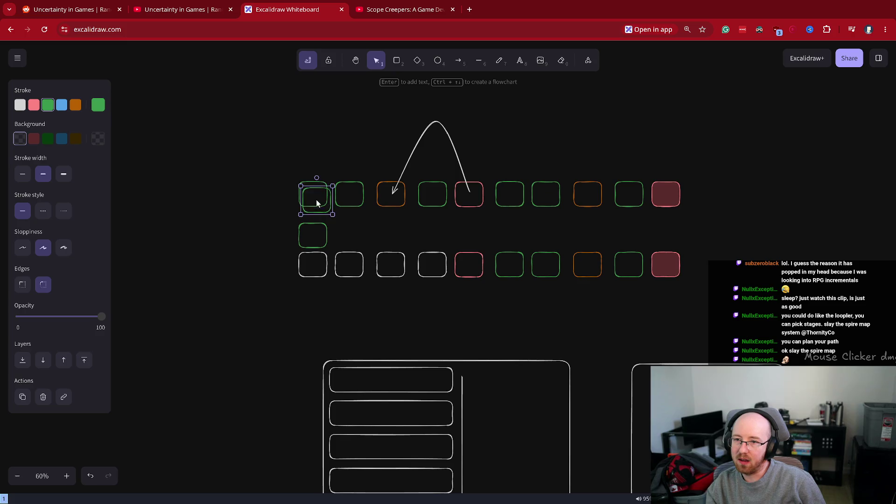
drag(315, 194, 310, 298)
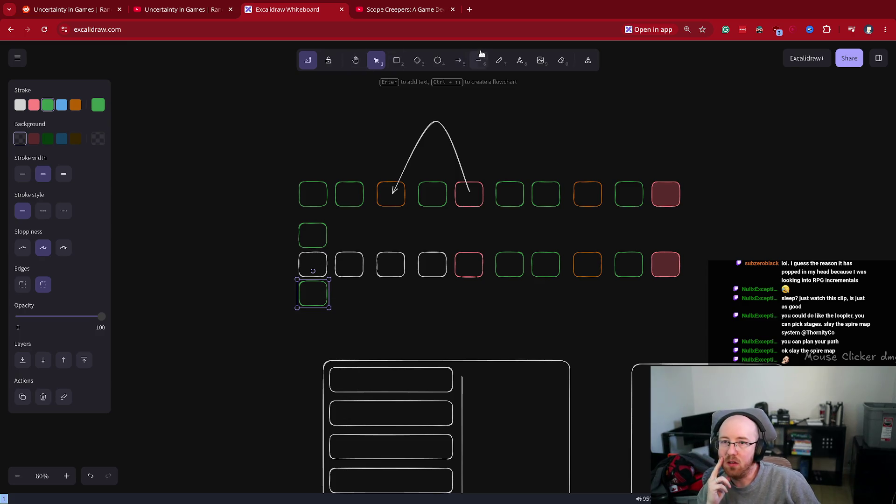
click(459, 61)
mouse_move(312, 266)
mouse_down()
mouse_move(313, 237)
mouse_move(311, 293)
mouse_up()
Step: Return to the Arrow tool for the remaining connection, then select the lower row's second box
click(458, 61)
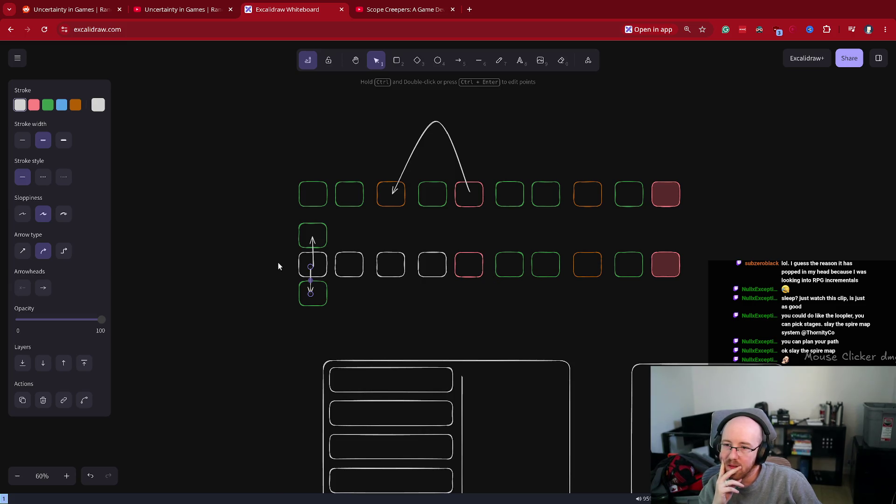
click(336, 262)
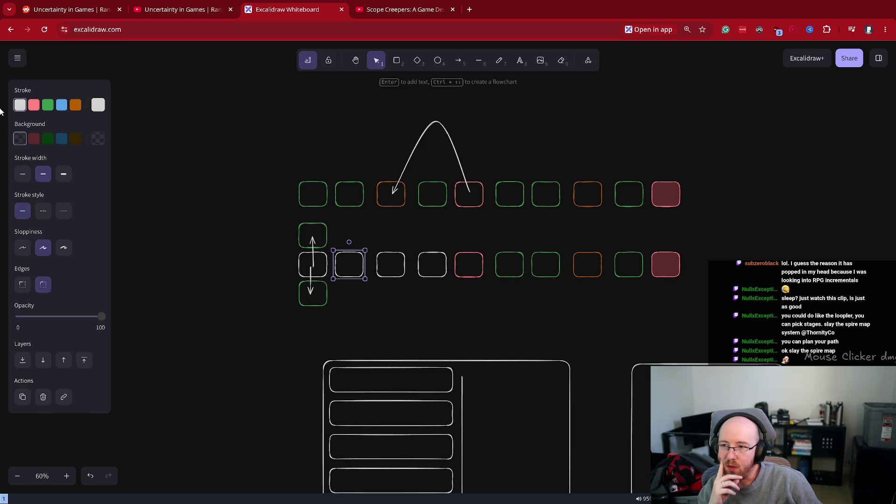
Step: Outline the lower row's second box green and its third box orange
click(48, 105)
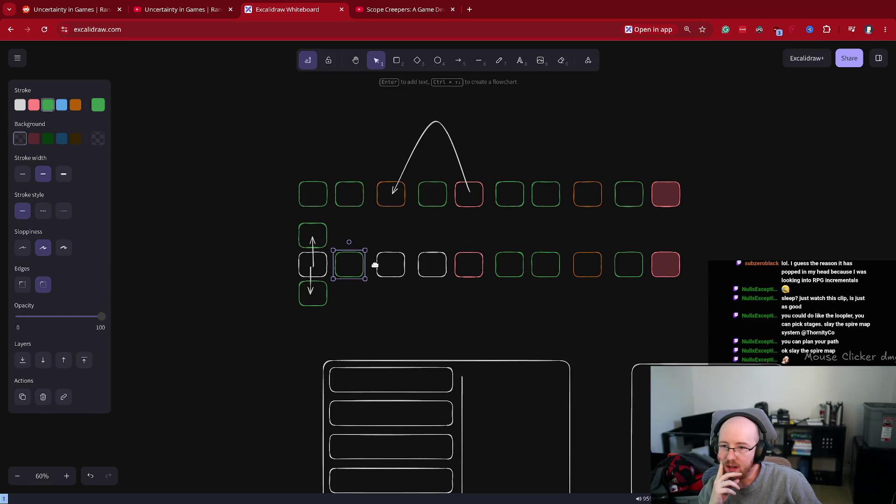
click(379, 265)
click(75, 104)
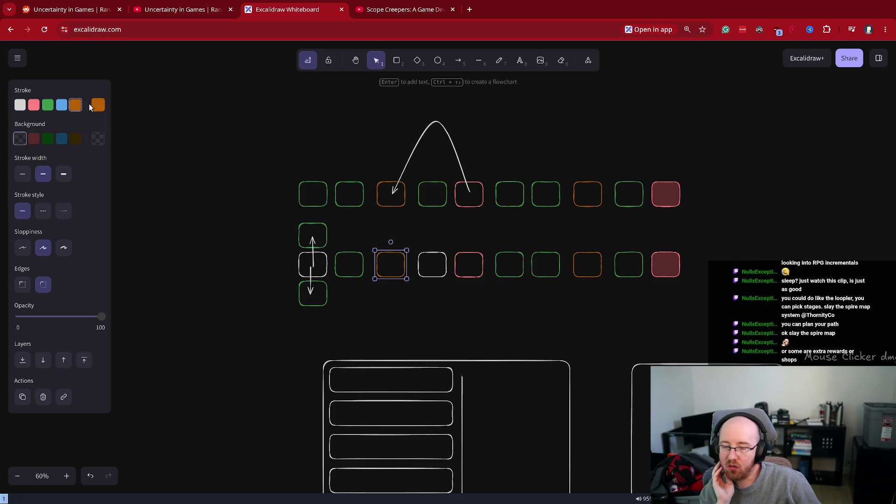
click(481, 264)
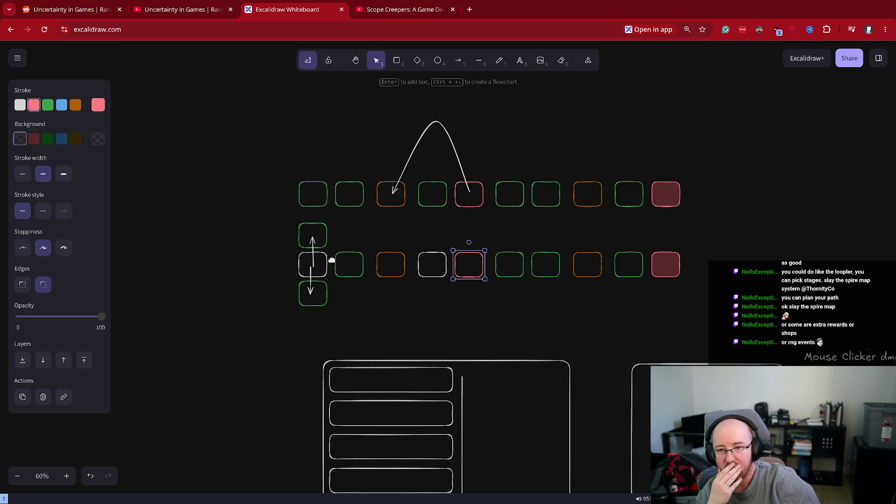
Step: Outline the lower row's first, second and fourth boxes orange, then undo the extra recolours
click(326, 260)
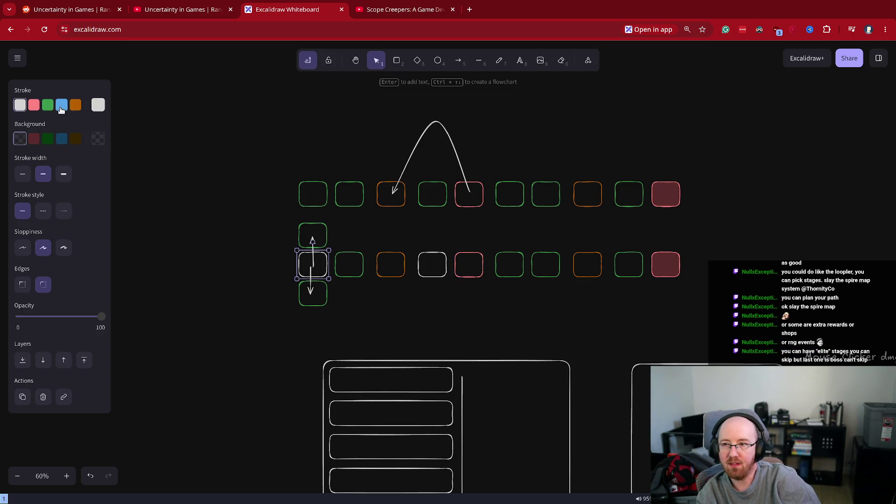
click(75, 104)
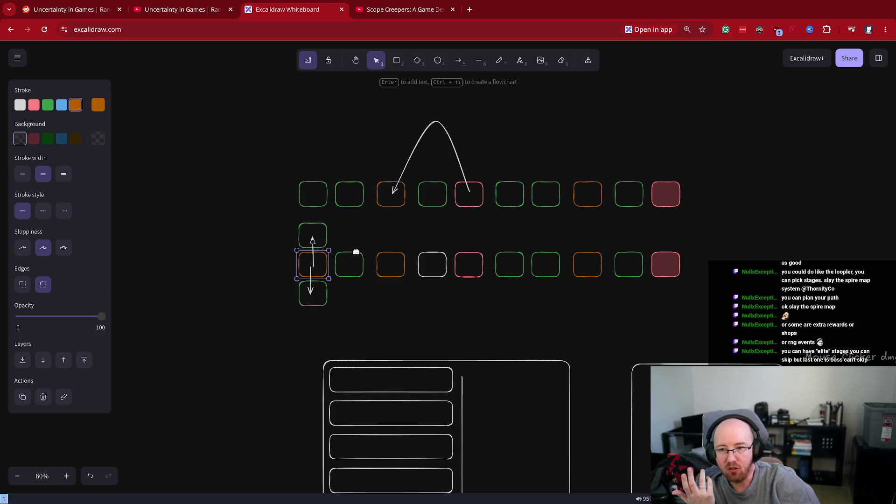
click(357, 252)
click(75, 104)
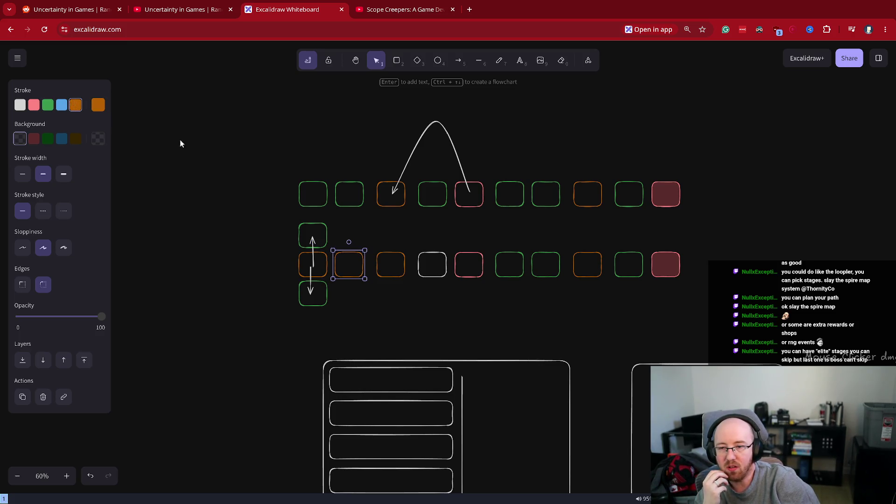
click(418, 261)
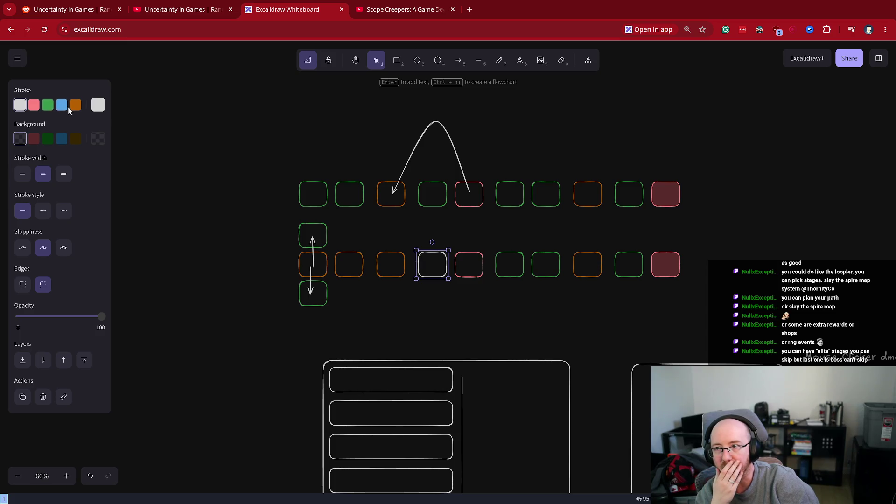
click(76, 104)
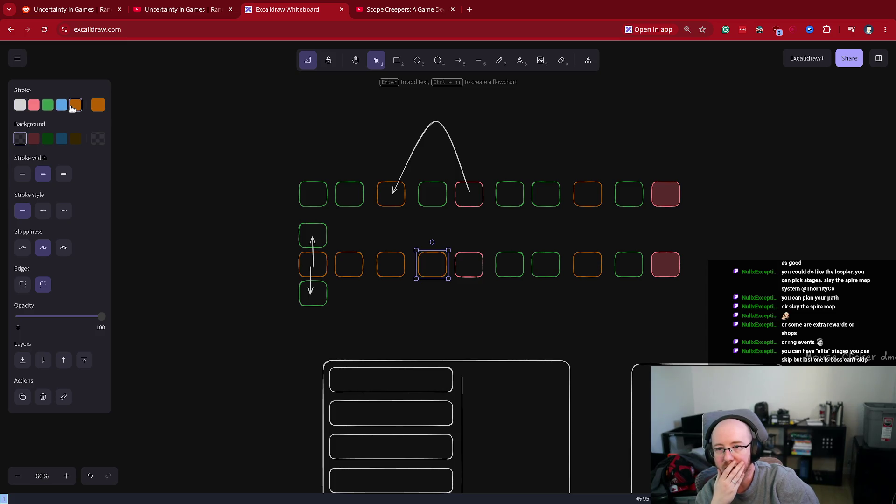
click(472, 260)
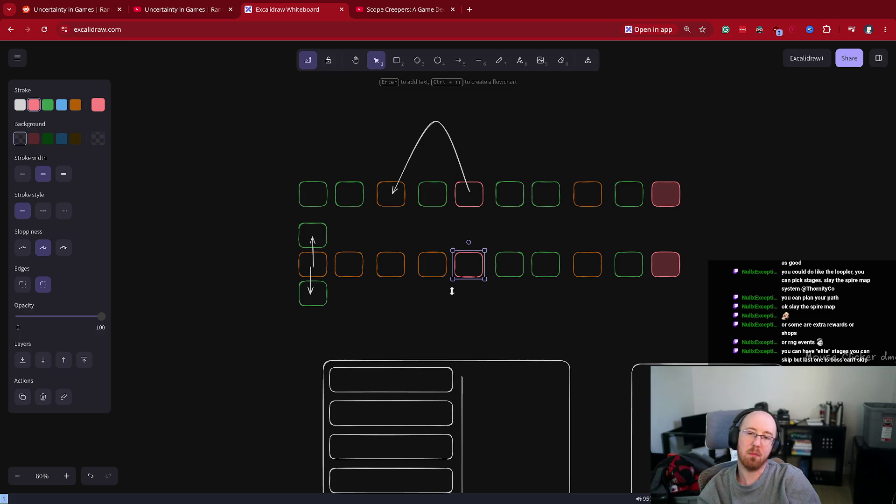
key(ctrl+z)
key(ctrl+z)
key(ctrl+z)
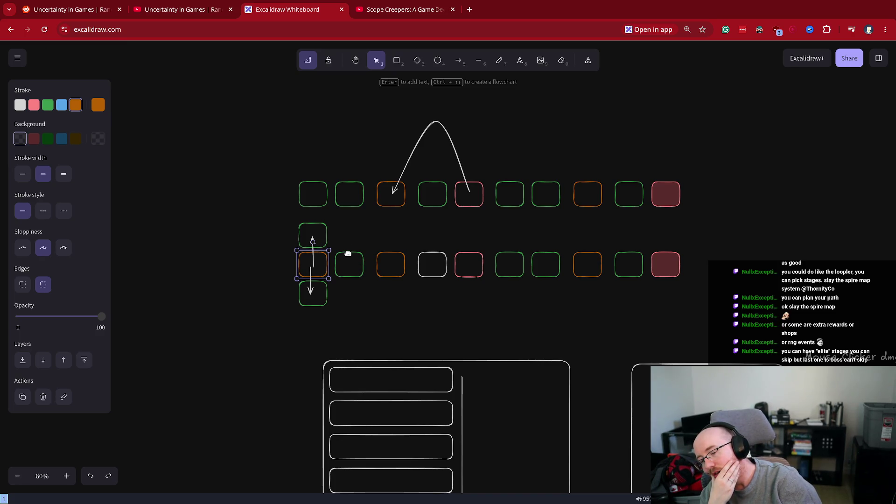
Step: Outline the lower row's second box in blue
click(348, 253)
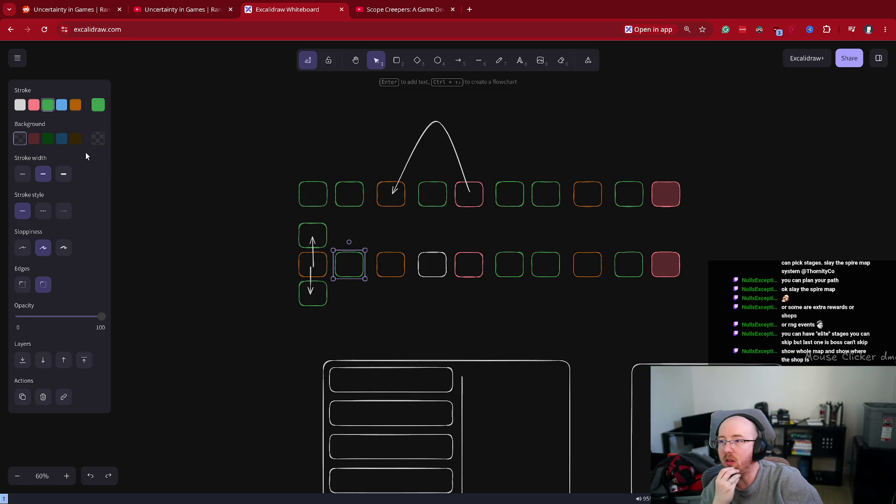
click(61, 106)
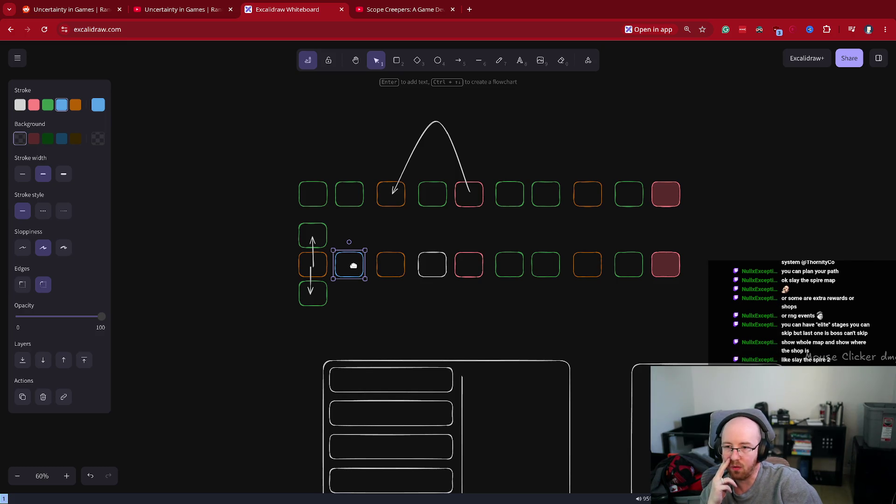
click(464, 259)
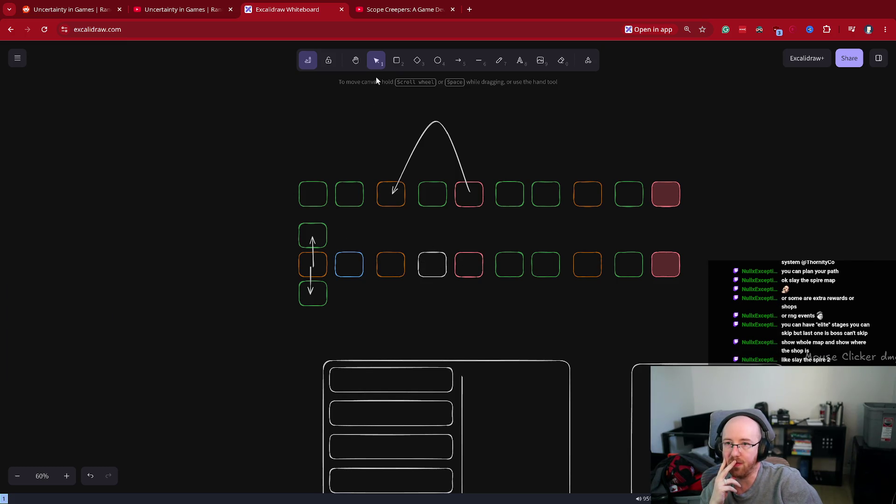
click(458, 61)
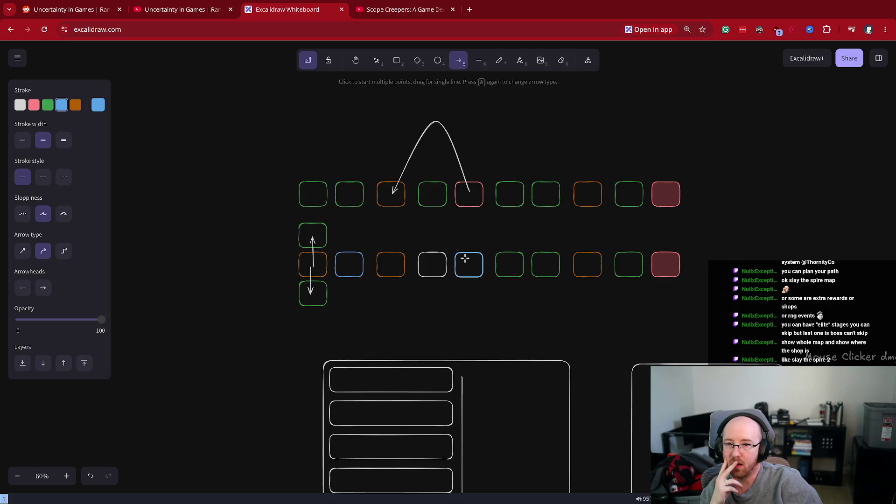
Step: Draw a short blue arrow rising from the lower row's pink box, then deselect it
drag(465, 258, 465, 235)
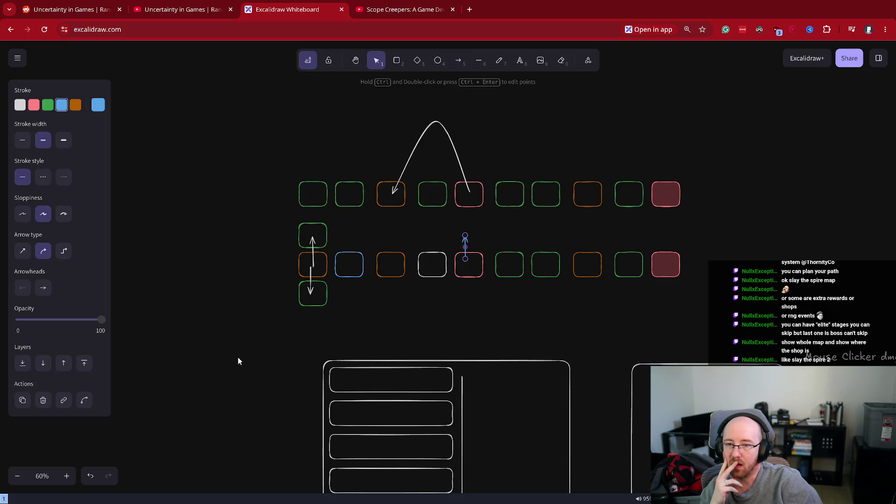
click(434, 334)
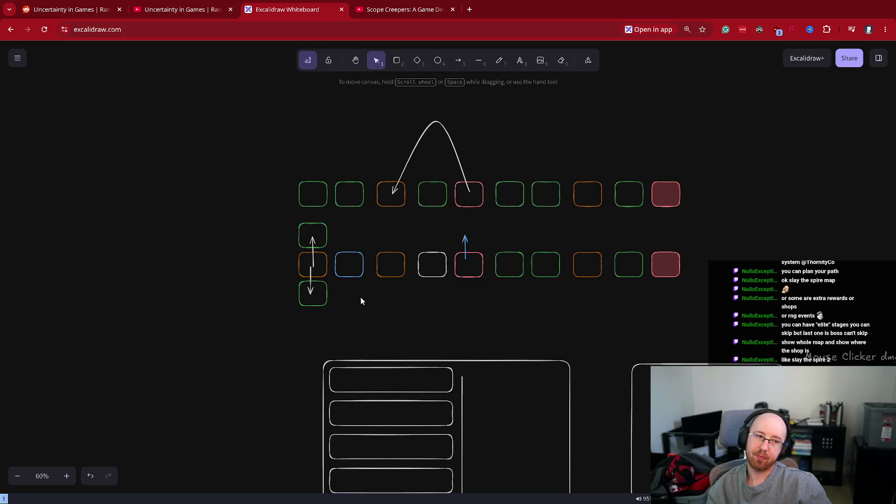
click(378, 8)
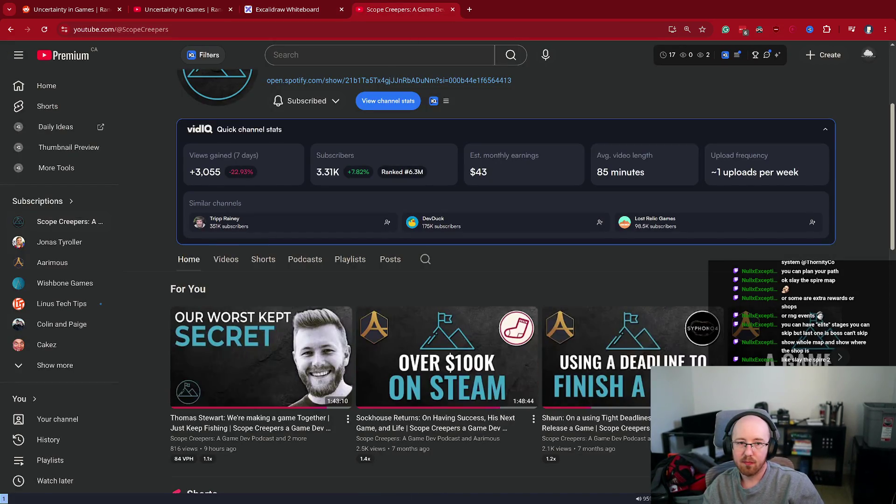
scroll(717, 246, down, 3)
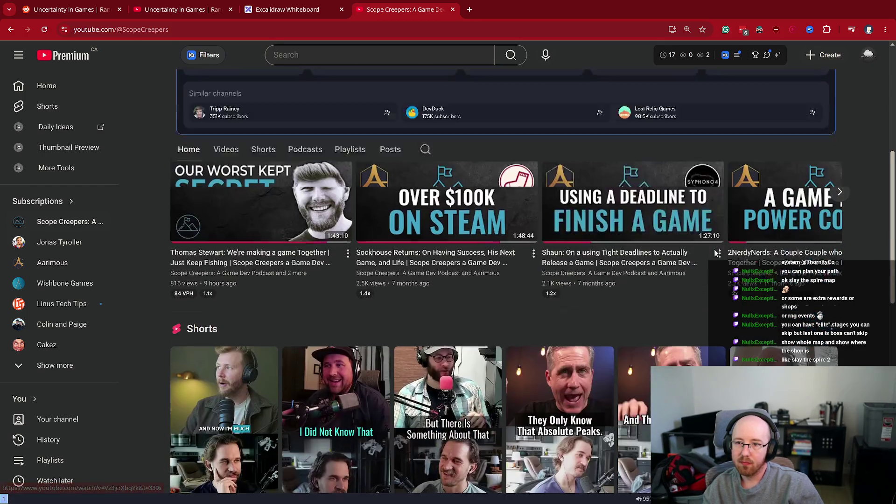
mouse_move(242, 272)
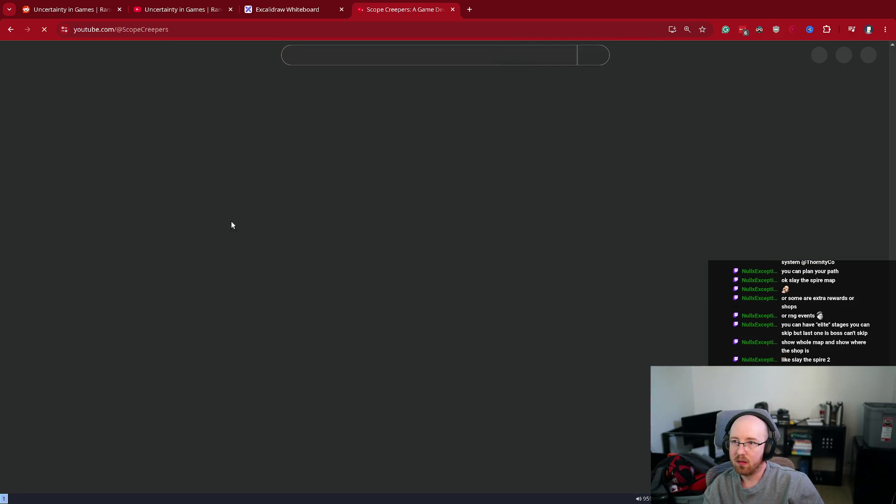
scroll(247, 335, down, 3)
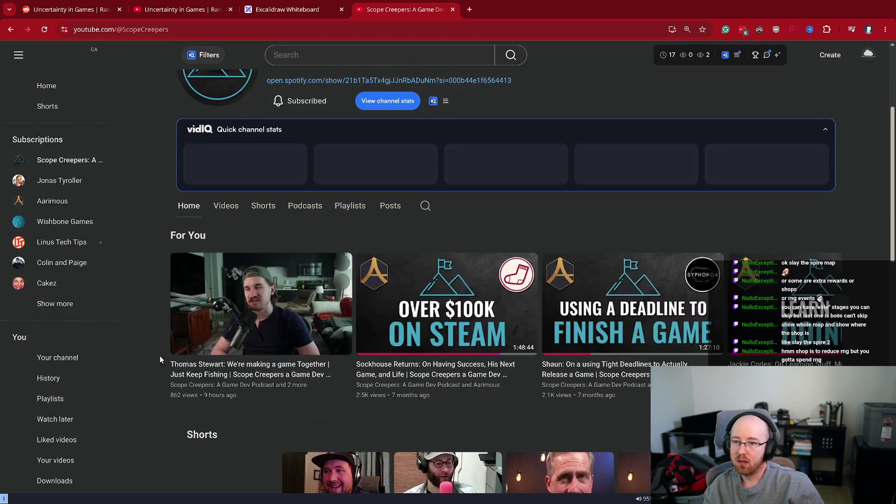
click(248, 364)
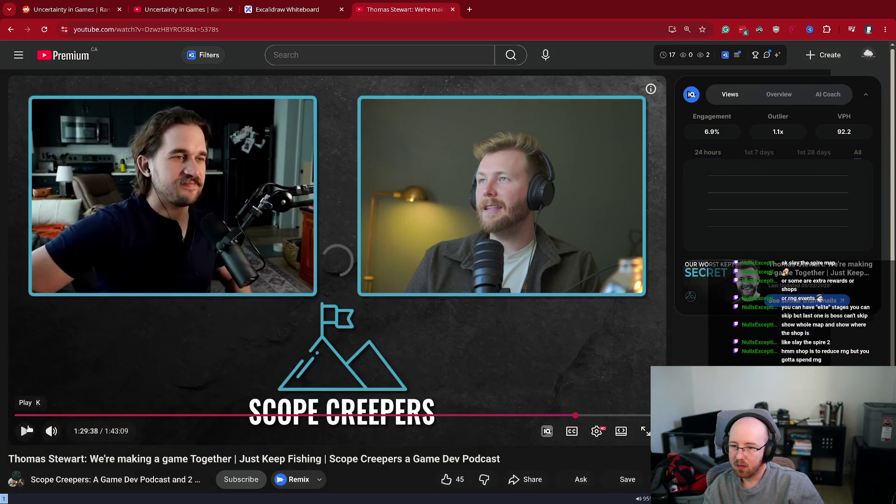
Step: Play the Just Keep Fishing episode from the 43:38 comment timestamp, then pause it
scroll(187, 358, down, 10)
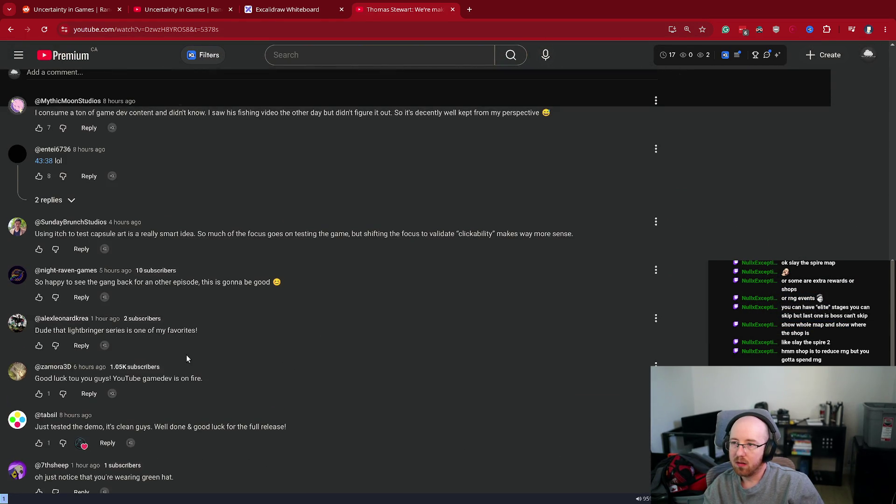
scroll(187, 359, up, 1)
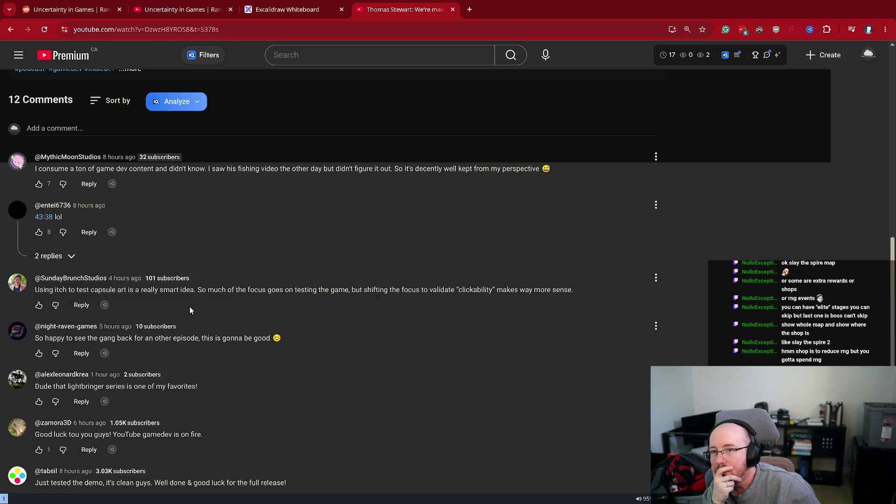
click(45, 217)
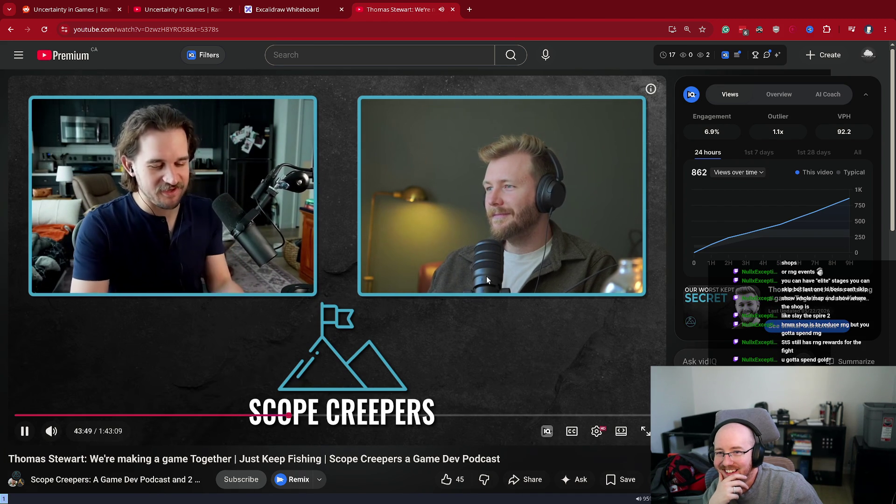
click(498, 217)
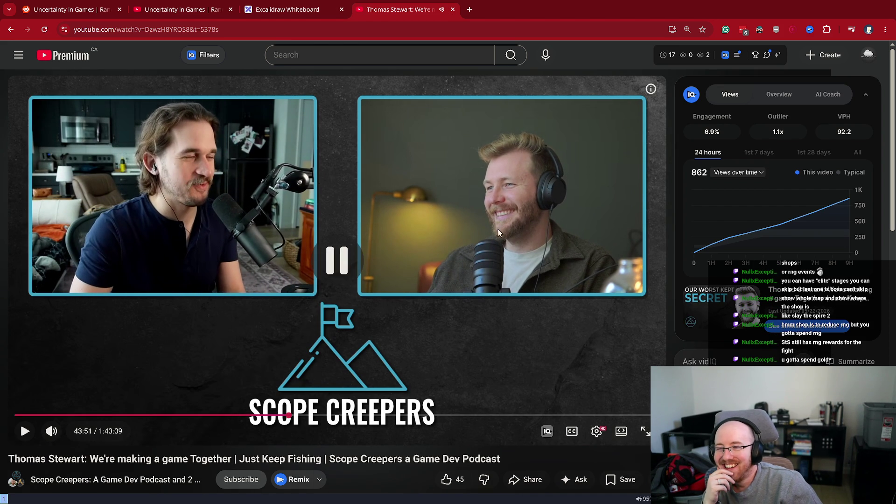
Step: Expand the reply under the Black Hole comment and select its text to read it
scroll(316, 340, down, 12)
scroll(298, 283, down, 3)
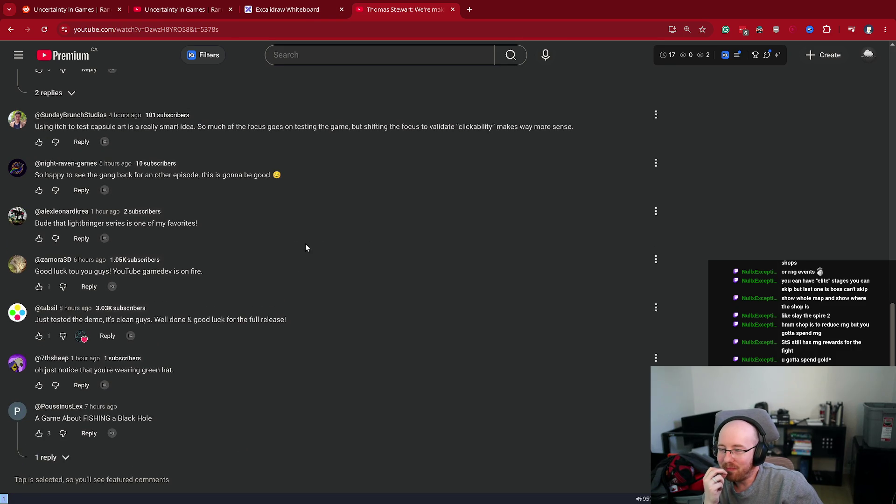
scroll(303, 250, up, 10)
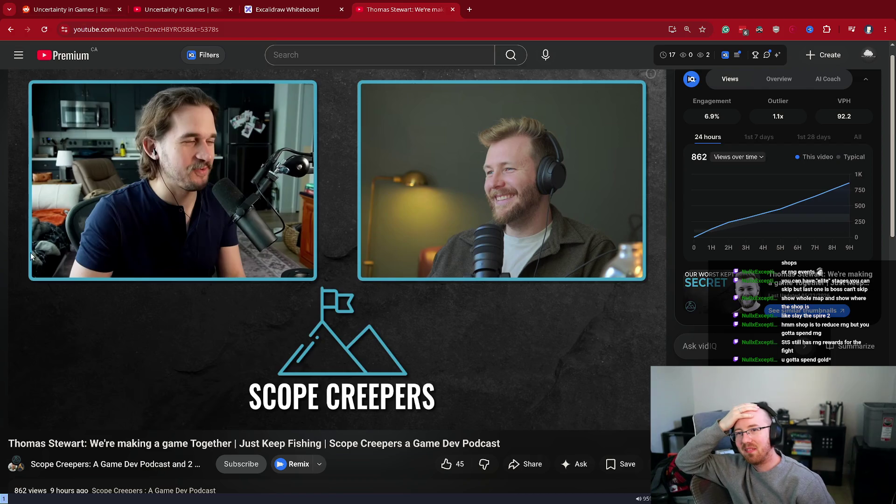
scroll(256, 309, down, 15)
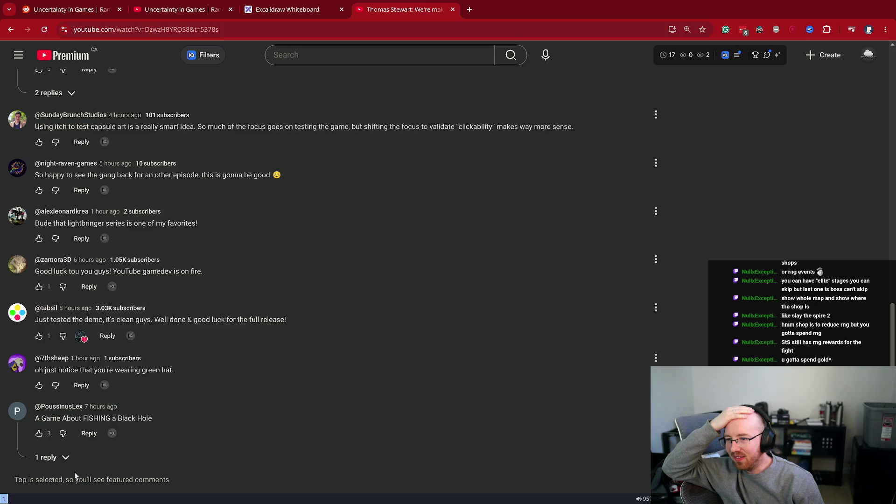
click(53, 457)
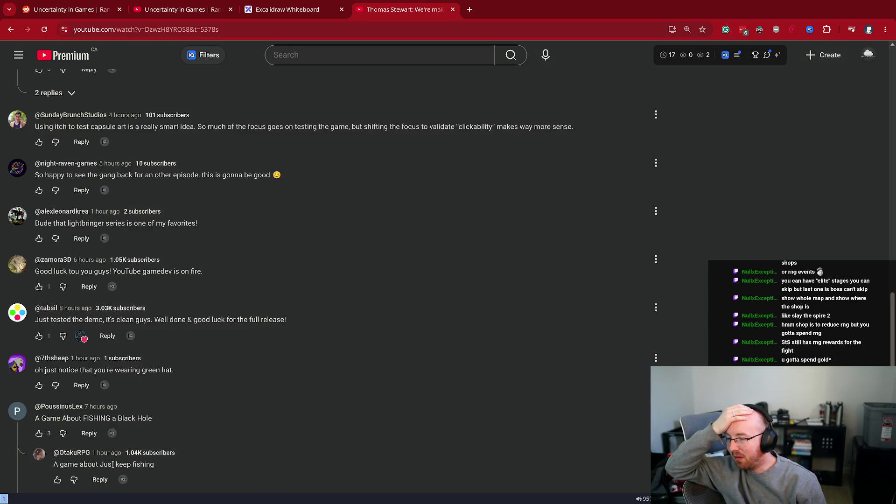
drag(113, 464, 100, 480)
click(103, 434)
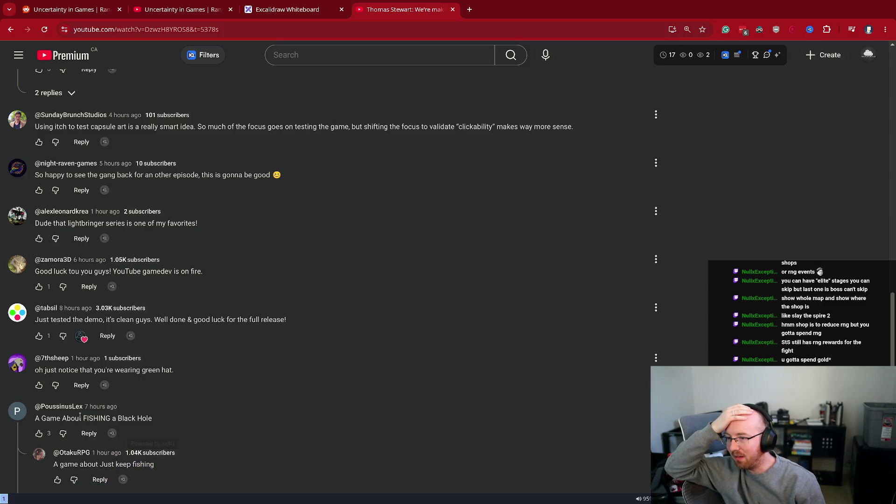
mouse_move(81, 418)
mouse_down()
mouse_move(149, 418)
mouse_move(31, 420)
mouse_up()
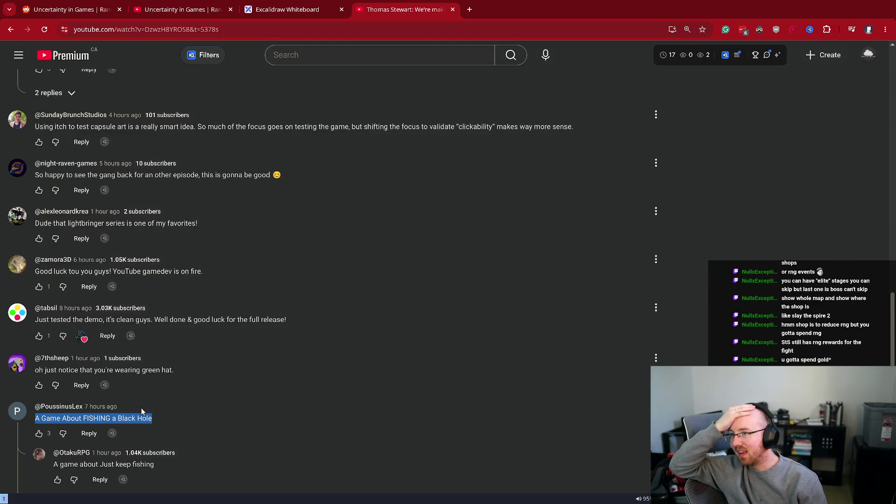
scroll(152, 354, up, 5)
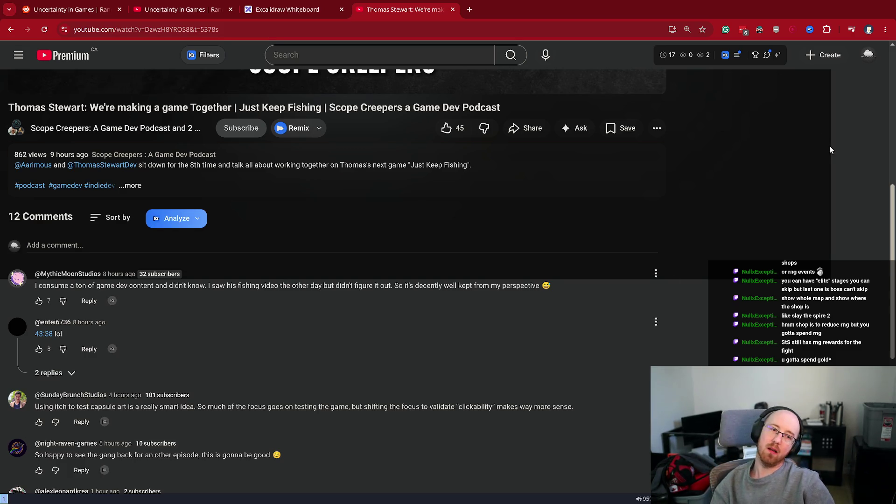
key(ctrl+n)
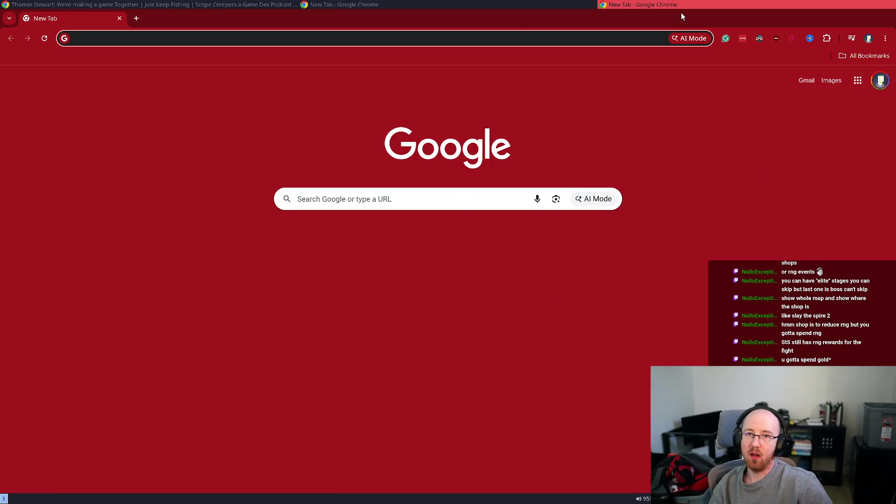
Step: Open a Work-profile browser window and load the YouTube channel from the 'youtub' suggestion
click(869, 38)
click(776, 211)
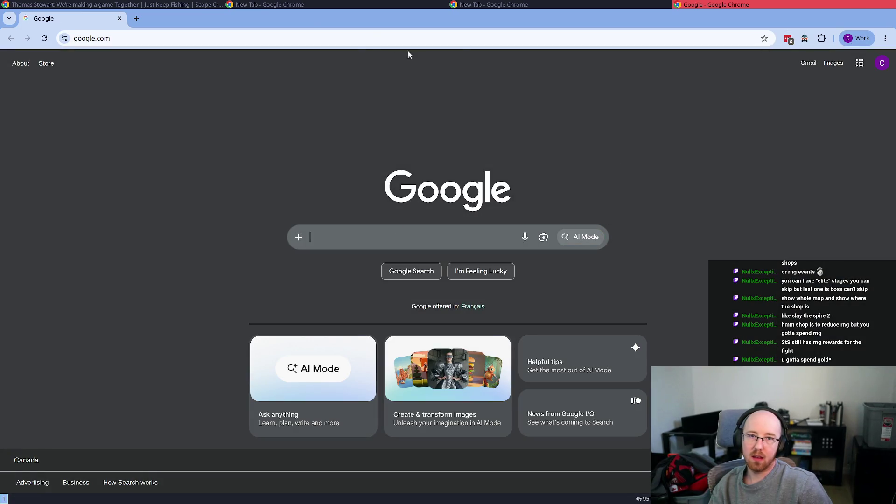
click(308, 39)
text(youtub)
key(Return)
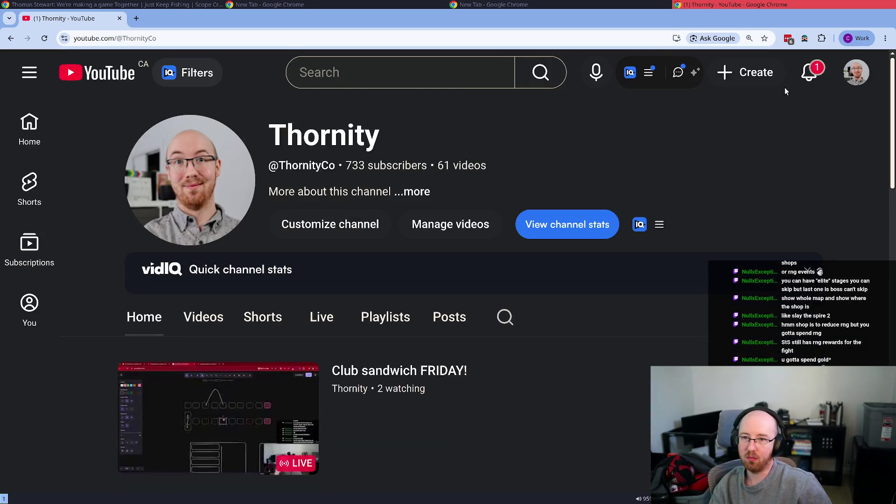
Step: Check the channel's notifications, then go to its YouTube Studio dashboard
click(808, 73)
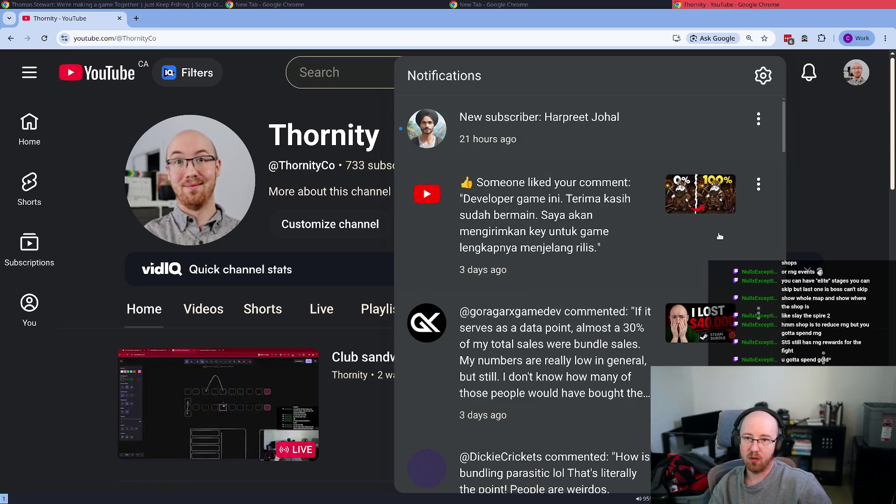
click(847, 182)
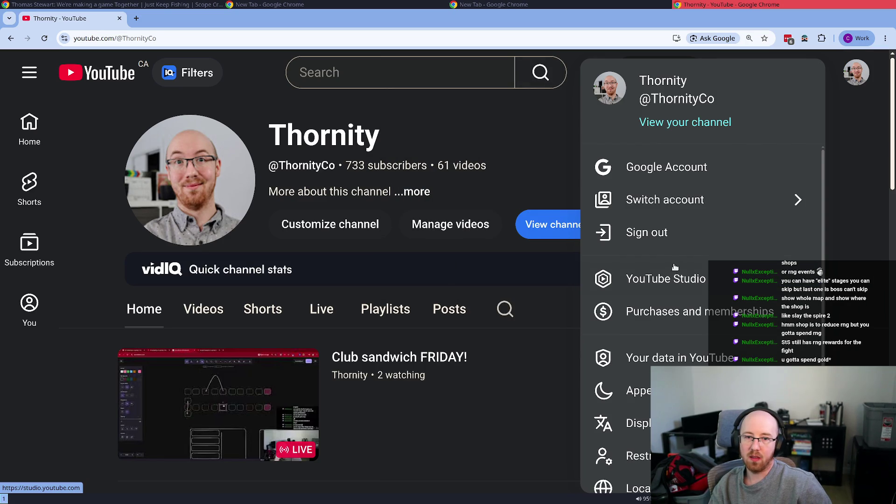
click(675, 278)
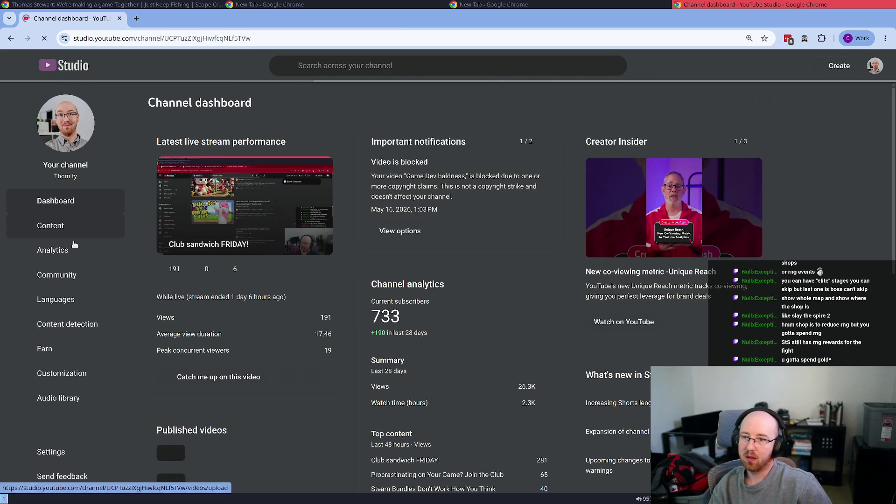
Step: List the channel's uploads and open the Wishlist Meta video and another video in background tabs
click(66, 226)
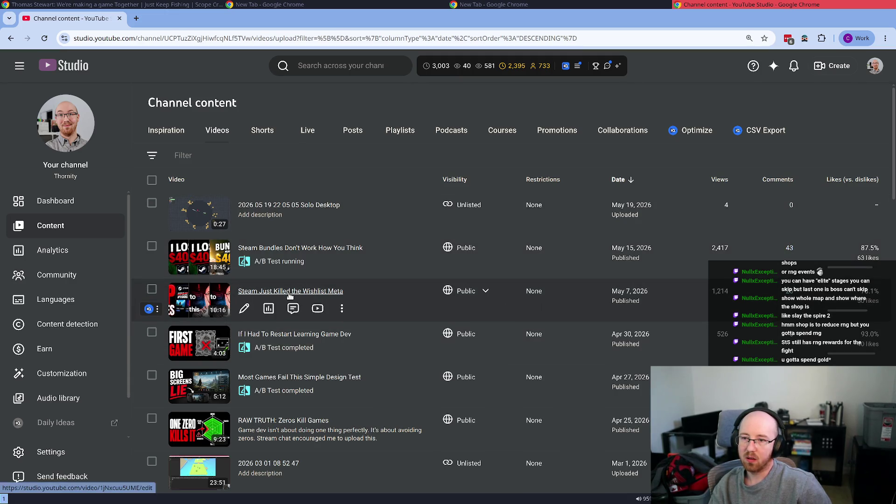
middle_click(269, 311)
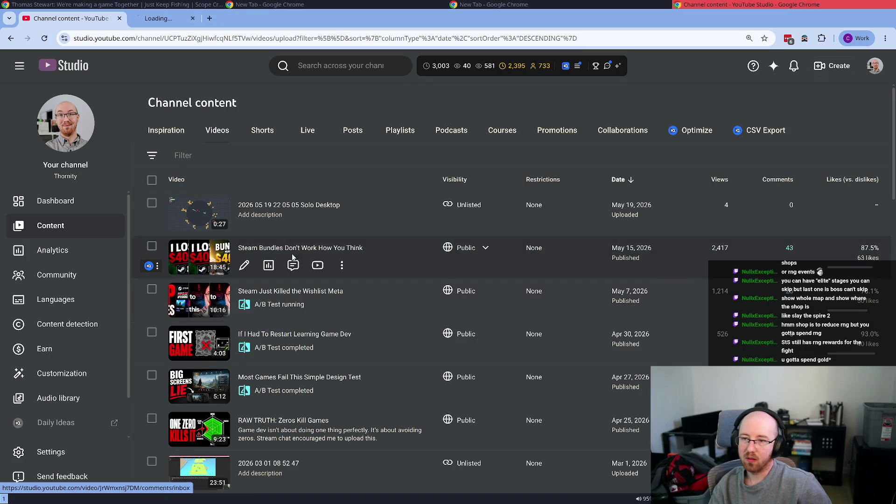
middle_click(268, 248)
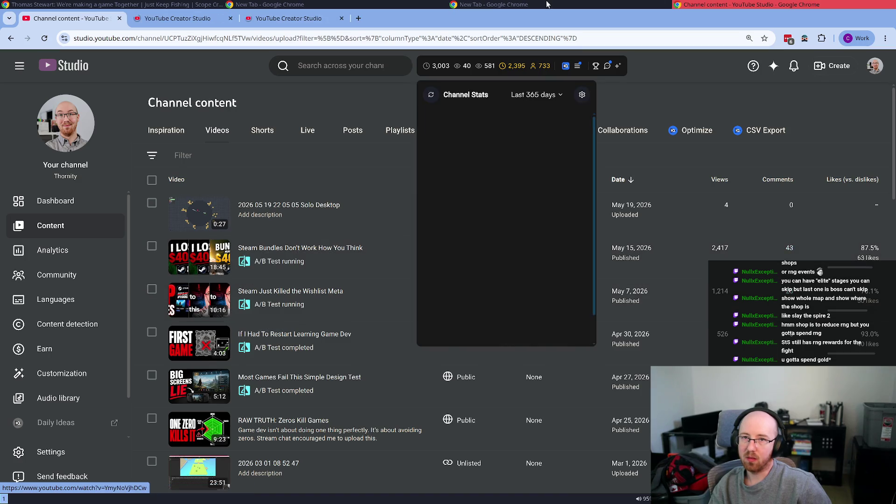
click(189, 19)
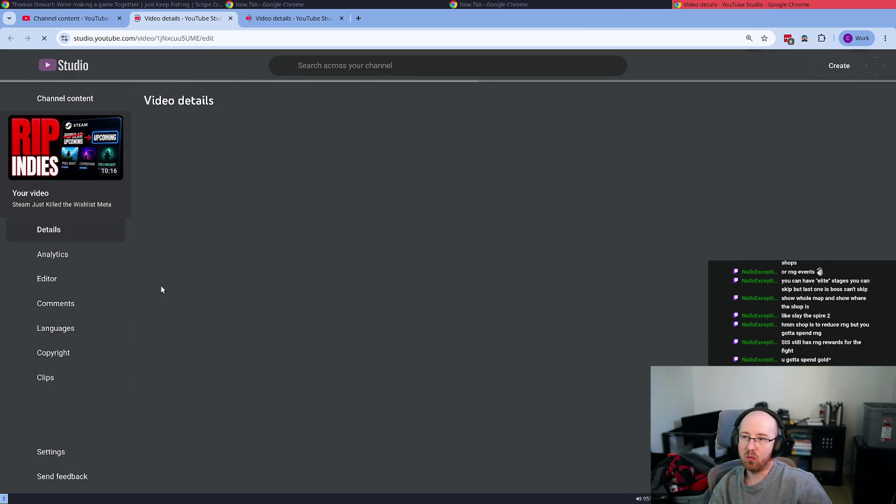
Step: Review the Wishlist Meta video's thumbnail A/B test report, then close its tab
scroll(233, 296, down, 5)
mouse_move(191, 279)
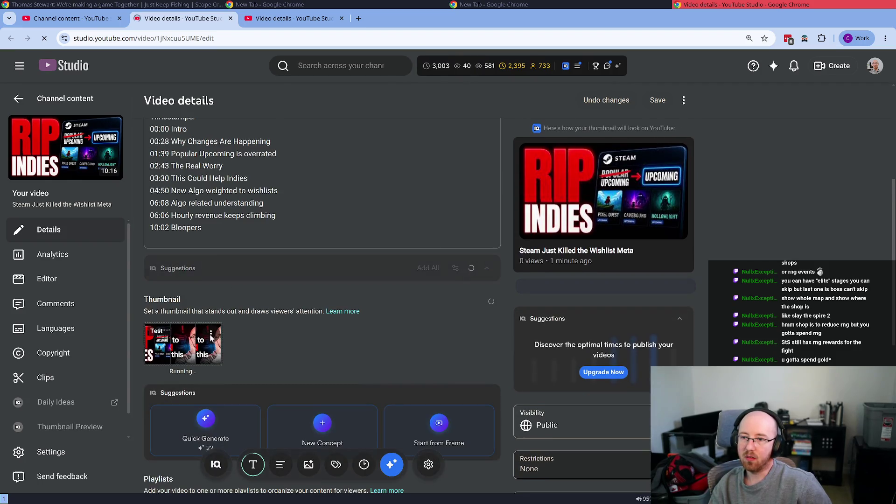
click(212, 336)
click(252, 338)
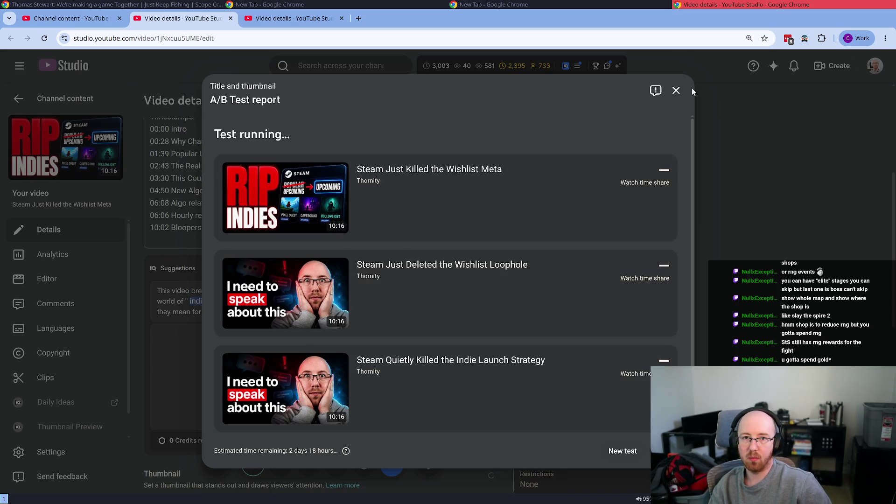
click(676, 90)
key(ctrl+w)
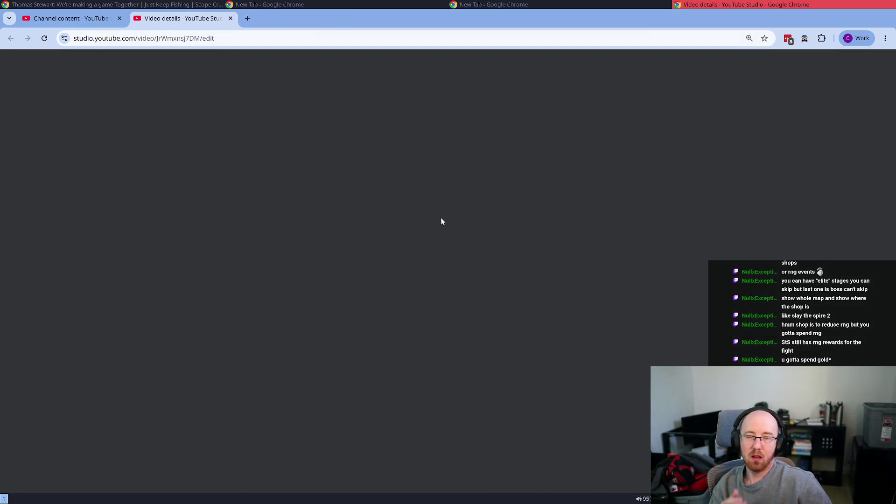
Step: Review the Steam Bundles video's thumbnail A/B test report and close its details tab
scroll(393, 266, down, 5)
scroll(393, 267, down, 3)
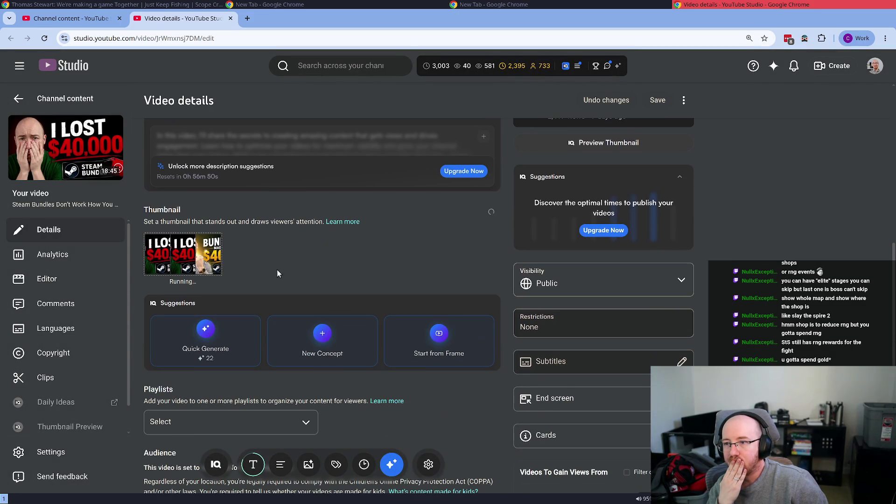
click(214, 249)
click(242, 249)
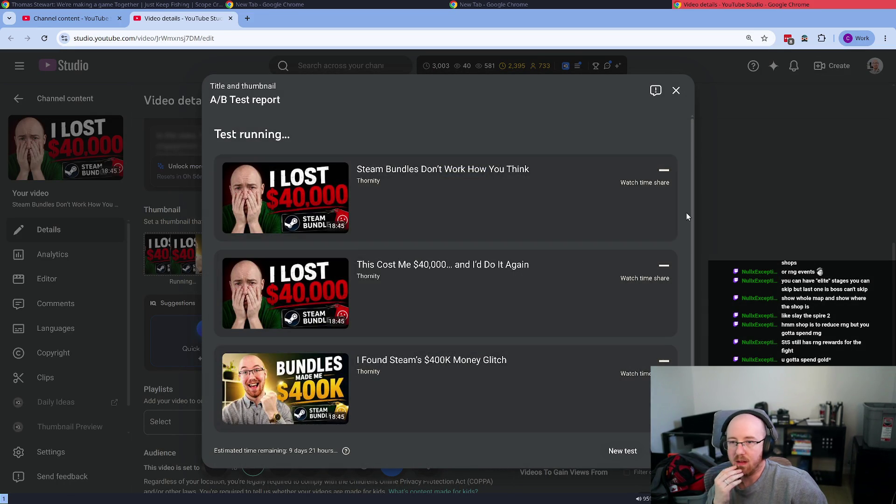
click(676, 90)
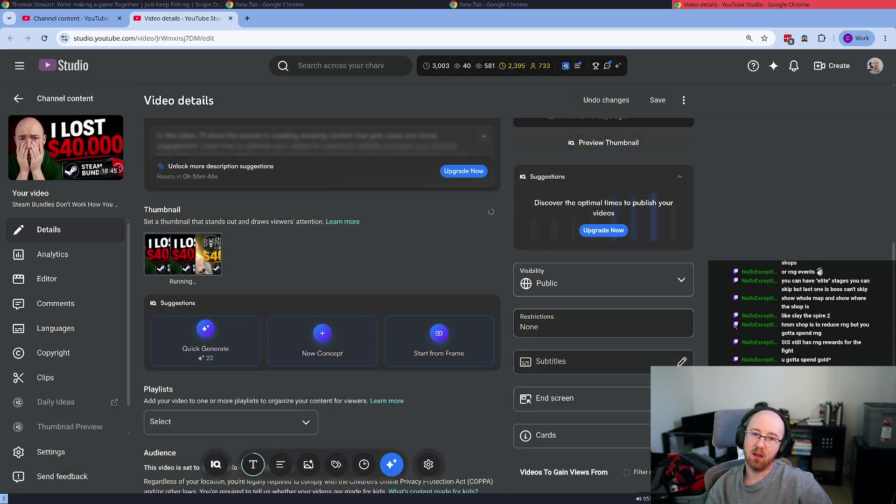
middle_click(185, 23)
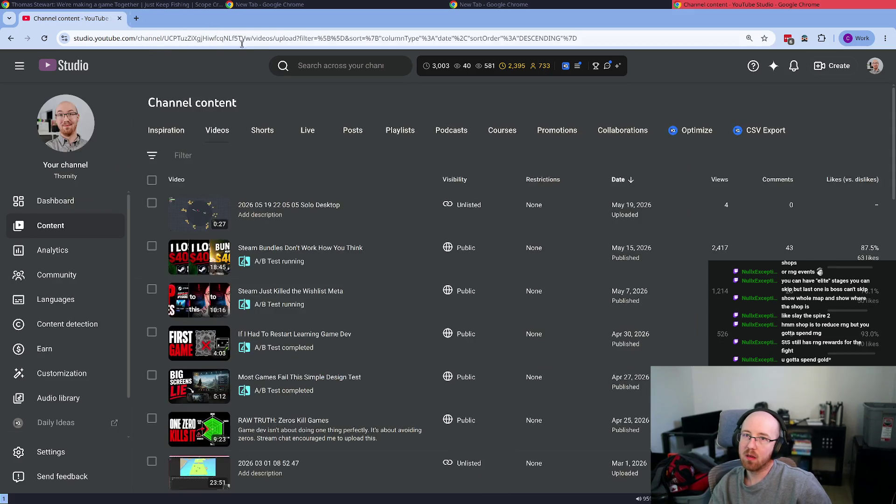
Step: Google 'dev dream podcast' and open the Dev Dream Pod YouTube channel result
click(158, 45)
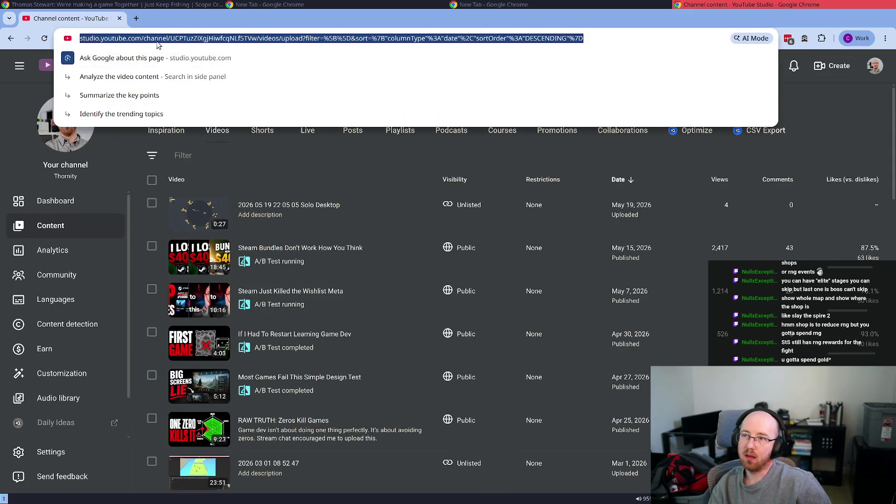
text(dev sdr)
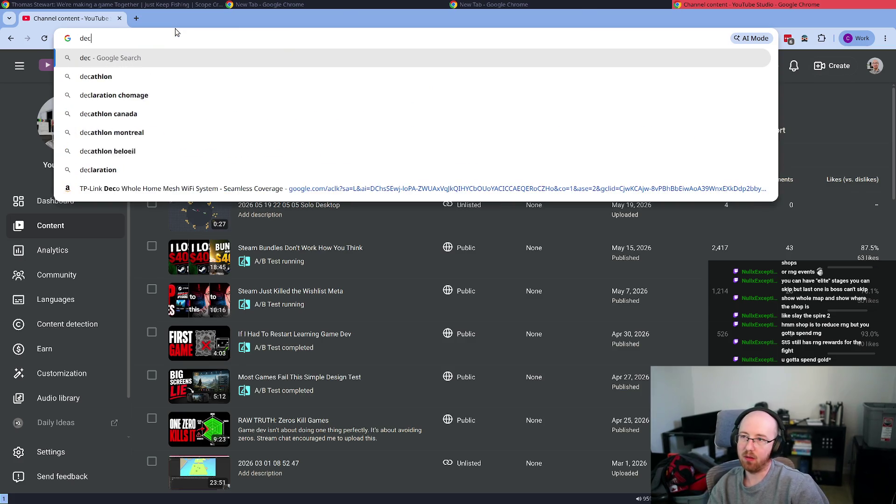
key(BackSpace)
key(BackSpace)
key(BackSpace)
text(dream p)
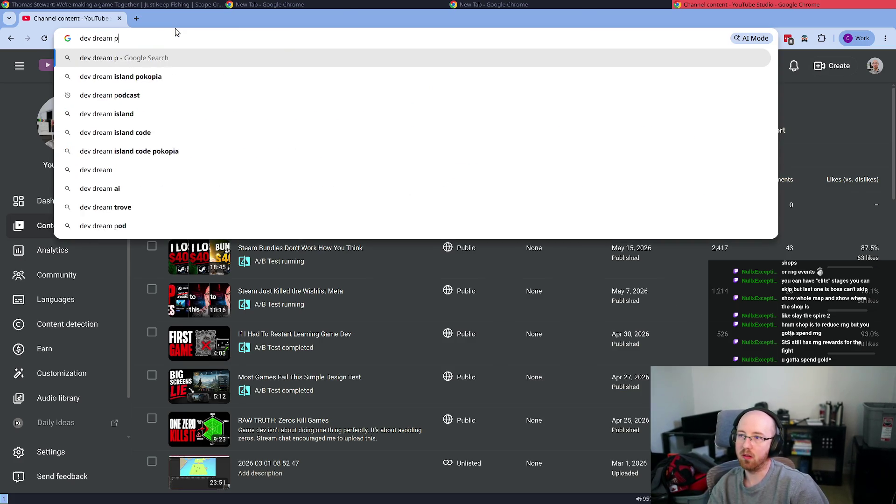
text(odcast)
key(Return)
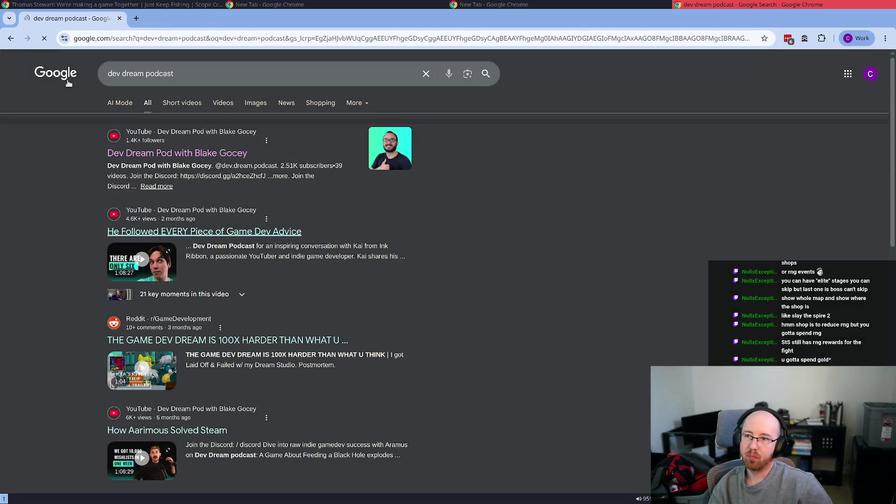
click(210, 156)
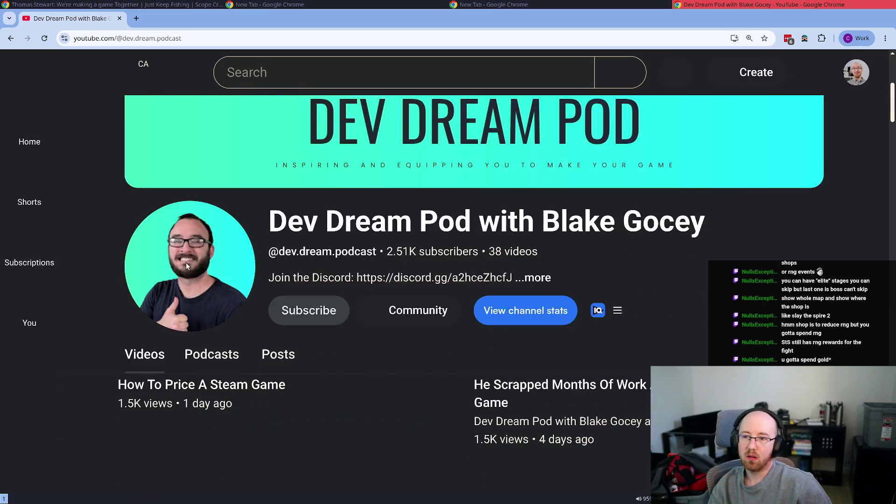
Step: Open the How To Price A Steam Game video and load its URL in the other window
scroll(187, 271, down, 5)
scroll(117, 264, down, 2)
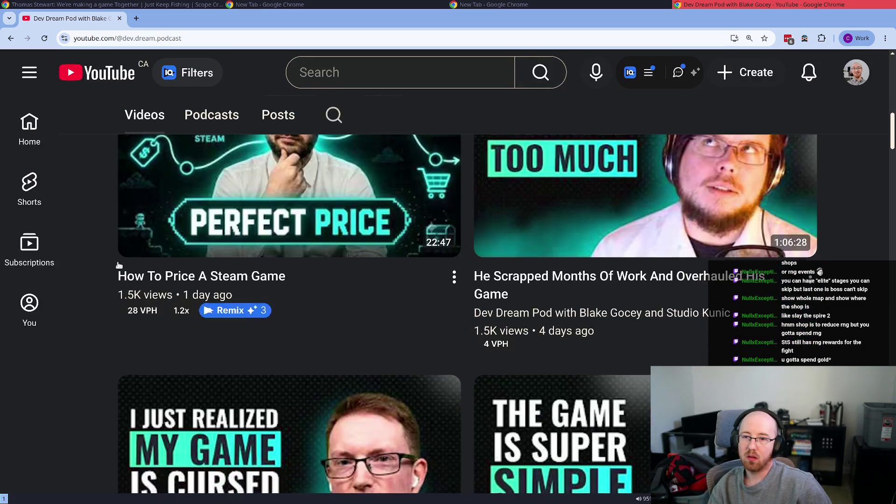
scroll(186, 215, up, 1)
mouse_move(156, 336)
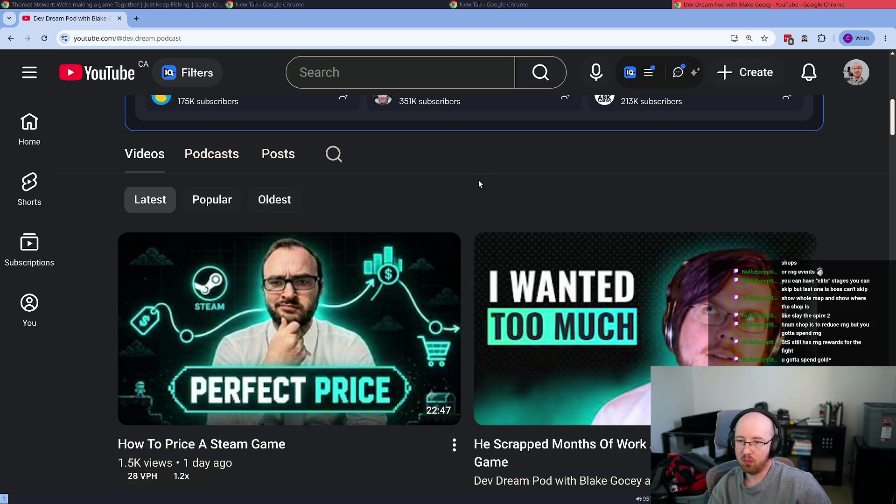
mouse_move(317, 341)
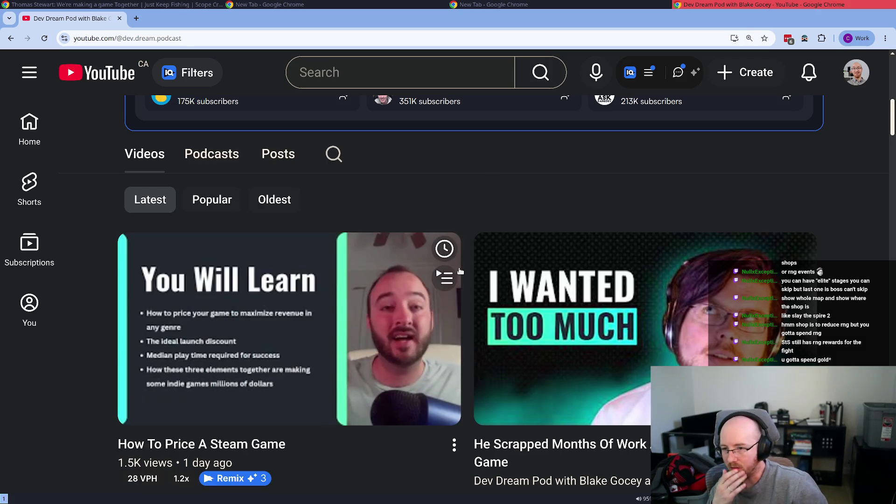
click(317, 340)
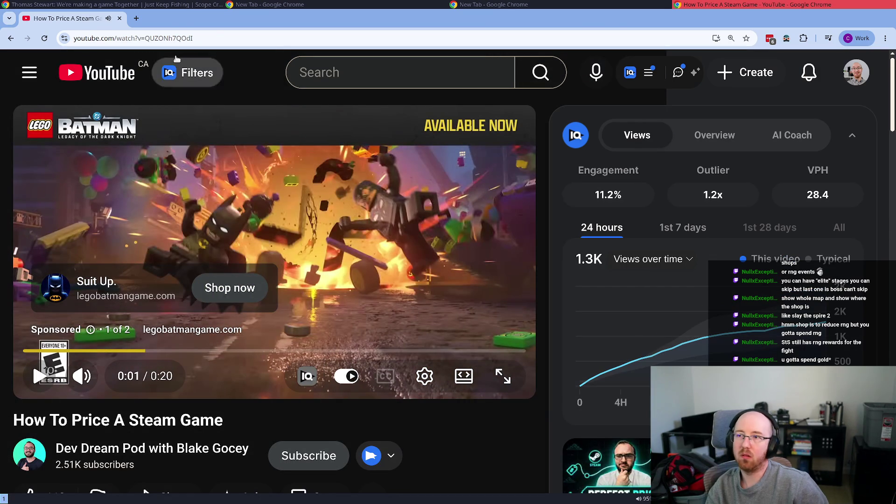
click(176, 41)
key(ctrl+w)
text(youtube.com/watch?v=QUZONh7QOdI)
key(Return)
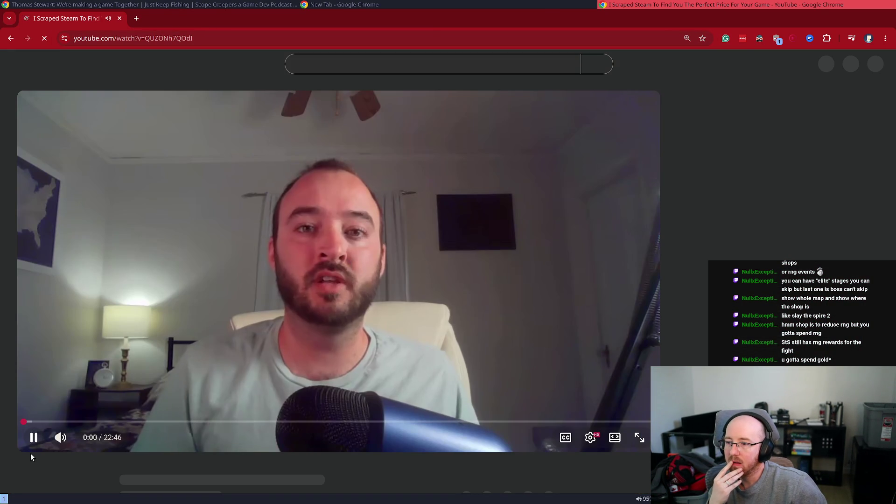
Step: Pause and skip through the chapters, from the data set to the base price versus play time chart
click(36, 438)
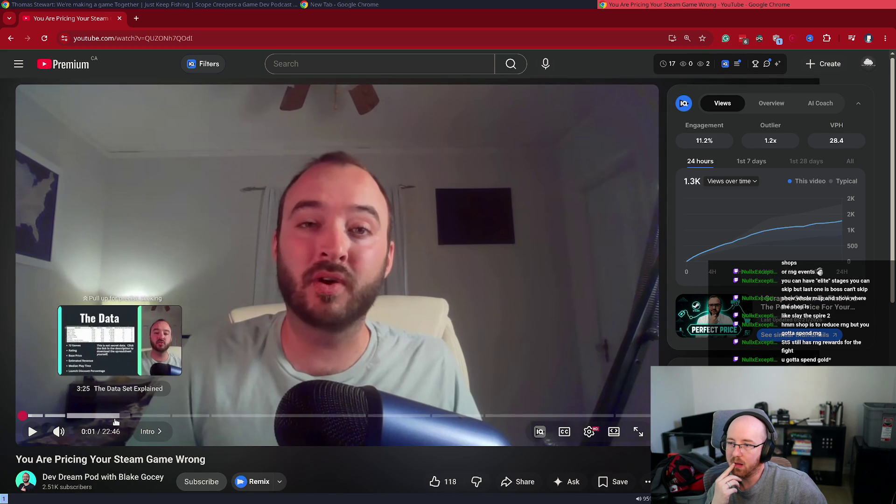
click(96, 416)
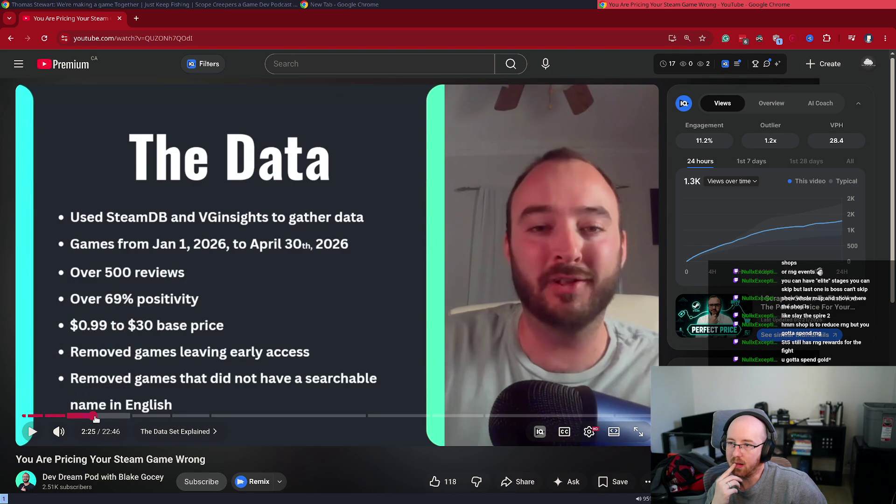
click(112, 416)
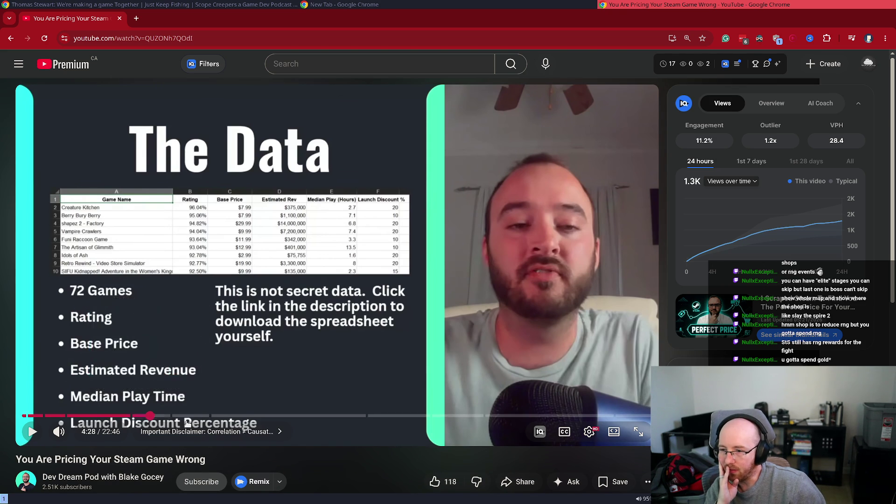
click(151, 416)
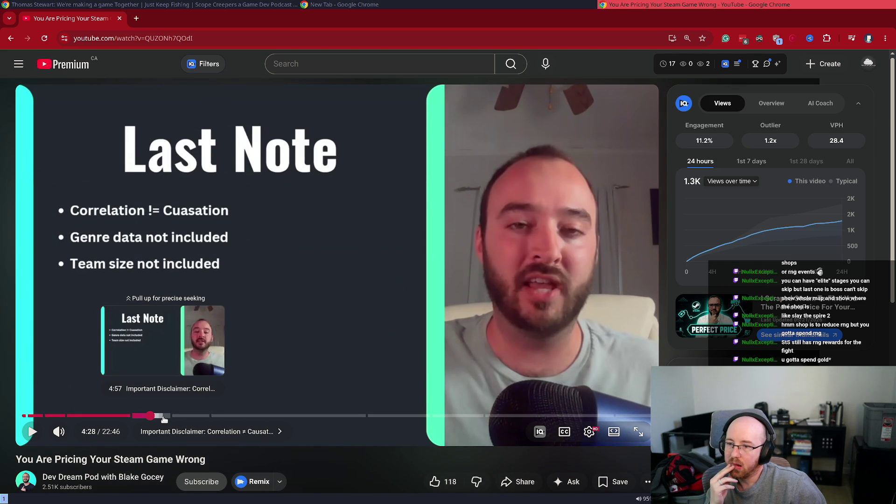
mouse_move(164, 420)
mouse_down()
mouse_move(197, 418)
mouse_move(181, 416)
mouse_up()
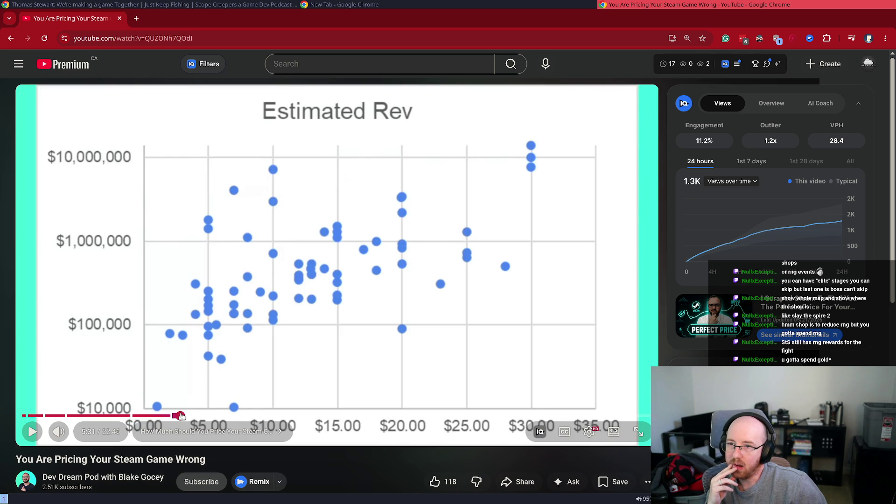
click(217, 417)
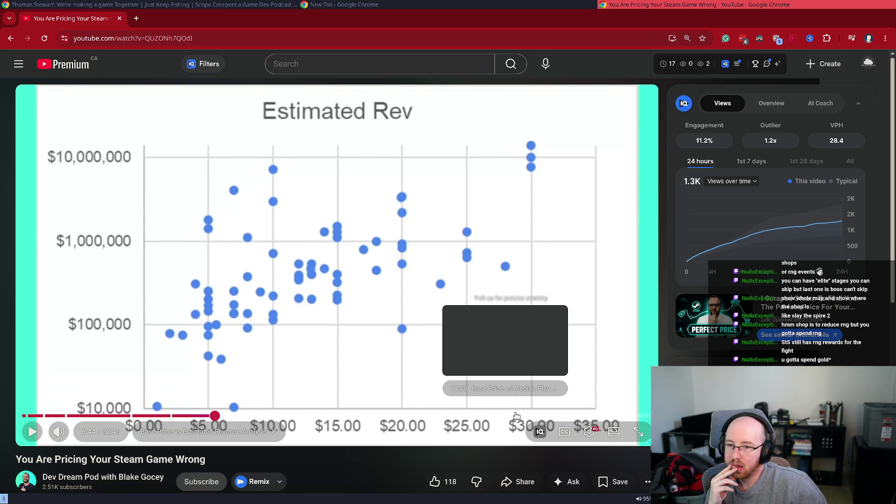
click(548, 415)
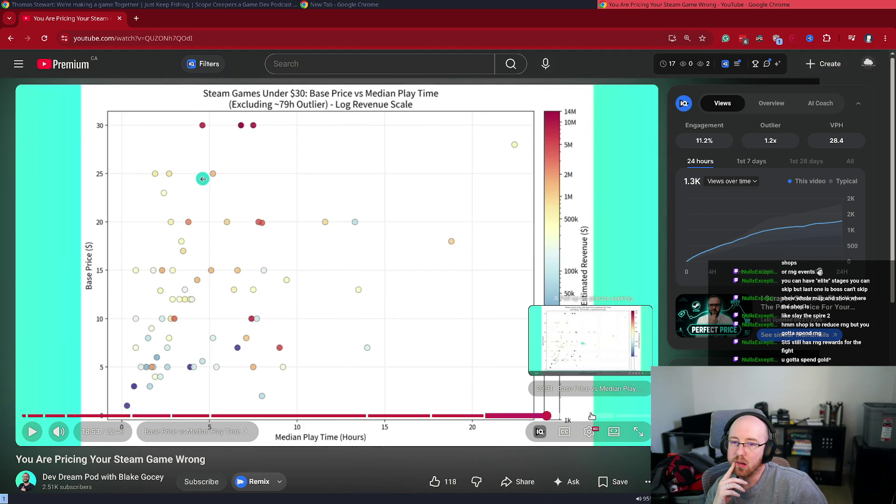
Step: Skip to about 20:31, resume playback, then jump to the My Takeaways slide at 21:30
click(590, 416)
click(34, 432)
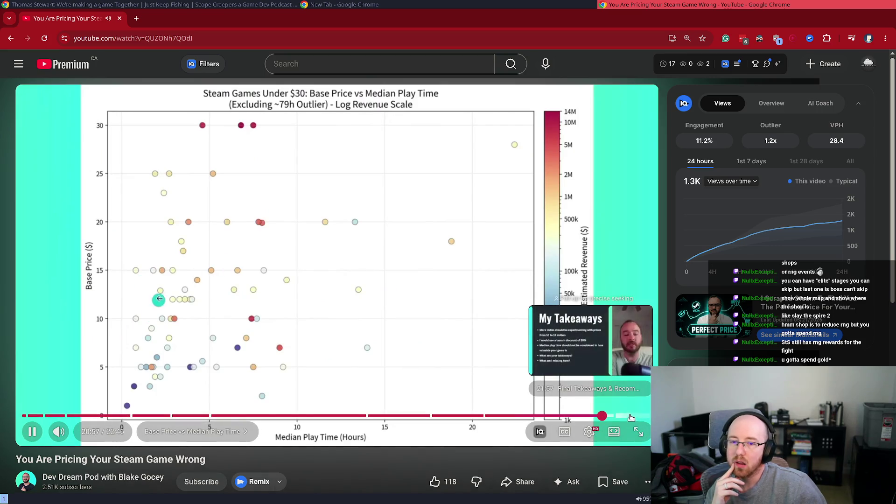
click(619, 416)
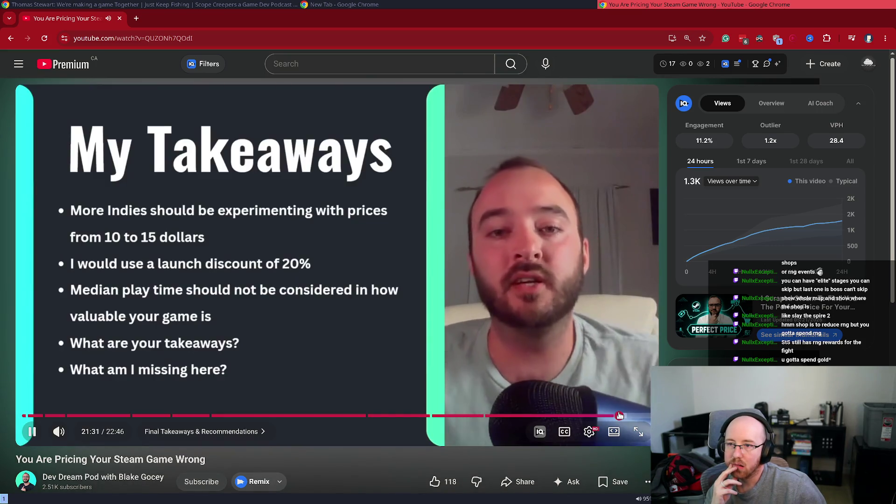
Step: Pause on the My Takeaways slide at 21:33, then seek back to the price versus play-time chart
click(209, 288)
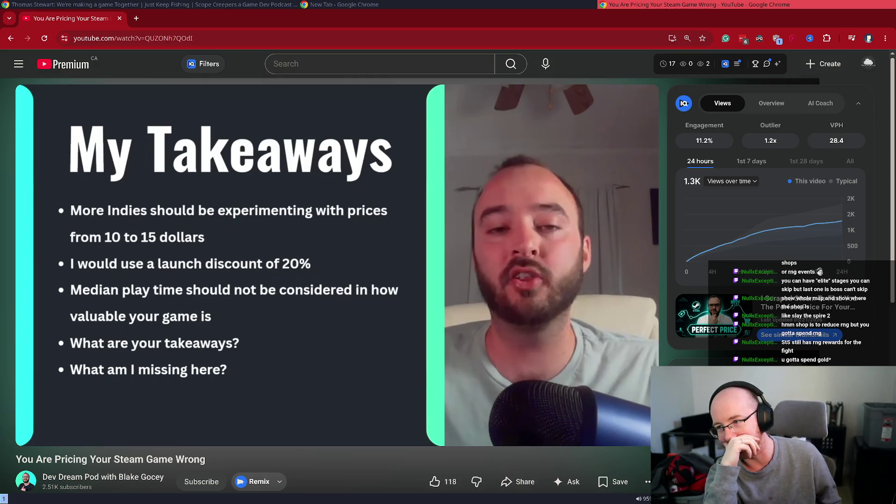
mouse_move(264, 212)
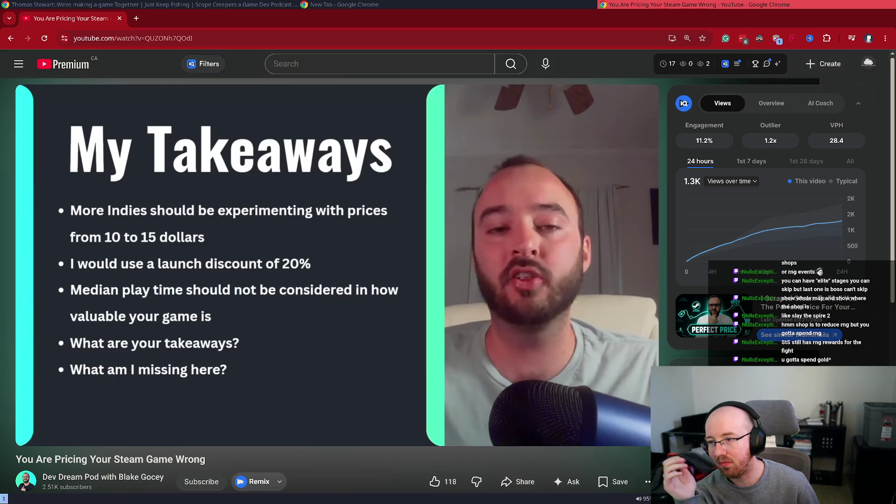
mouse_move(493, 418)
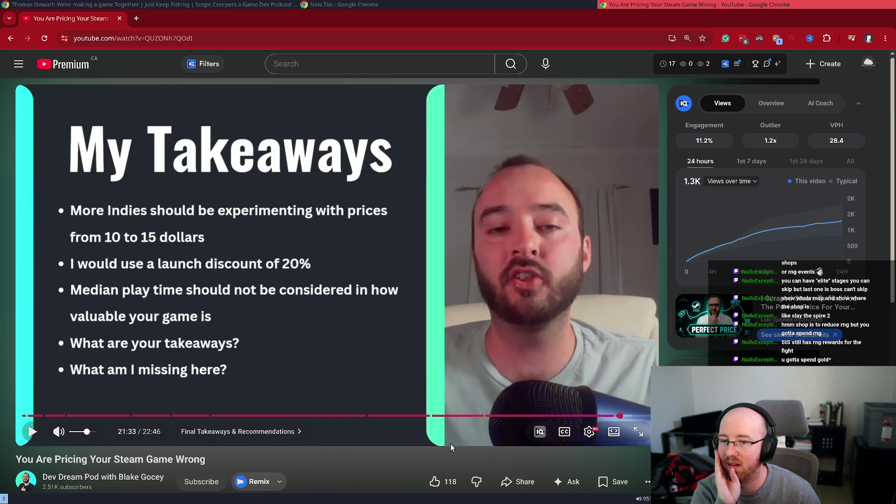
click(493, 416)
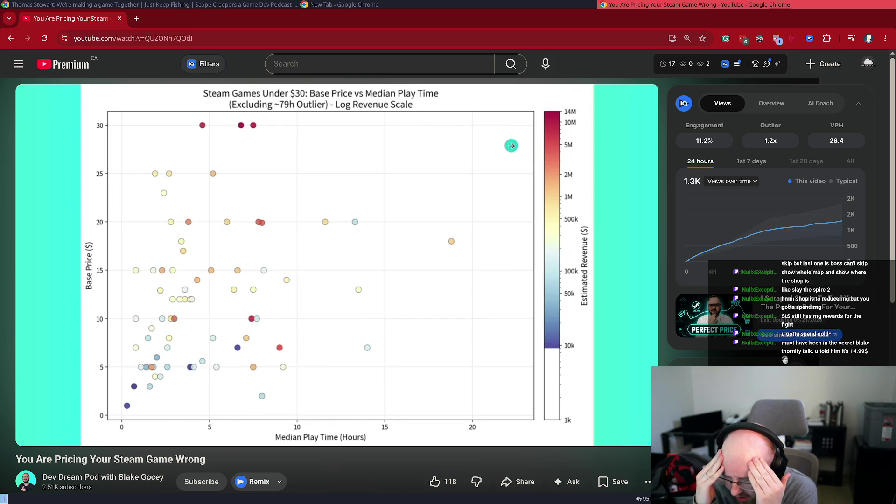
Step: Leave the video paused at about 16:54 on the base price versus median play time chart
mouse_move(97, 403)
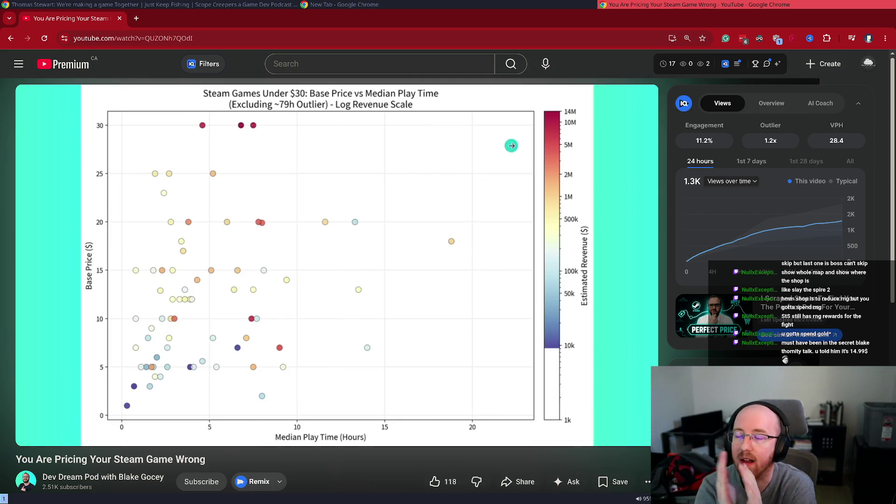
mouse_move(111, 298)
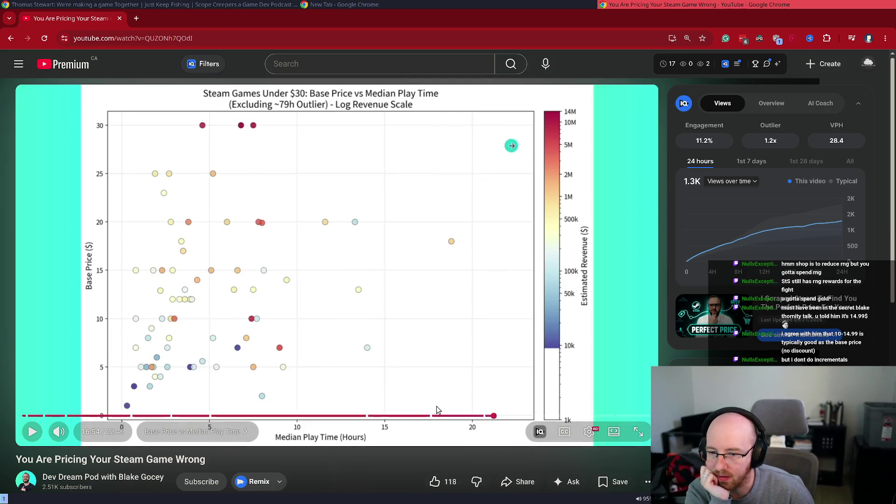
Step: Compare the Launch Discount % chart with the base price chart, settling back on 12:33
click(382, 416)
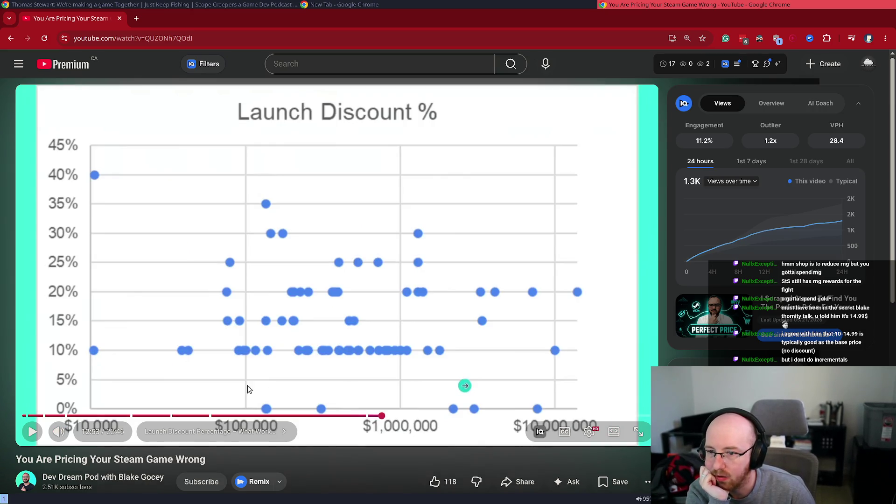
click(482, 415)
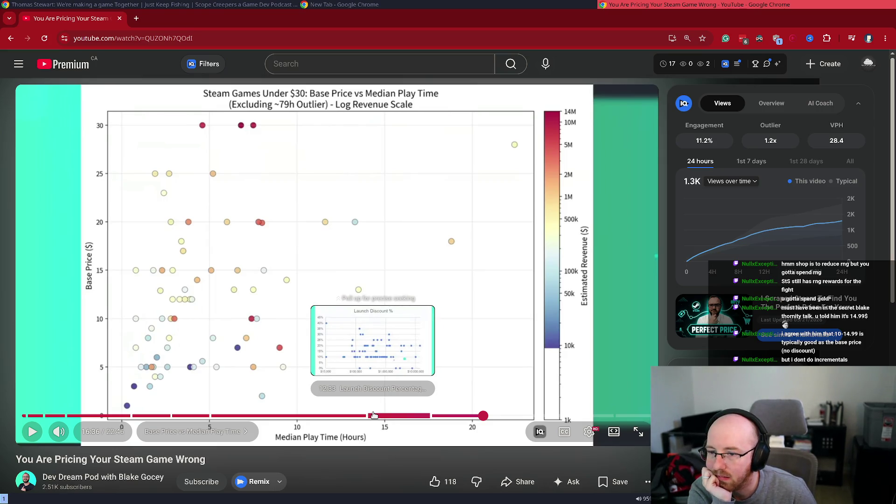
click(373, 416)
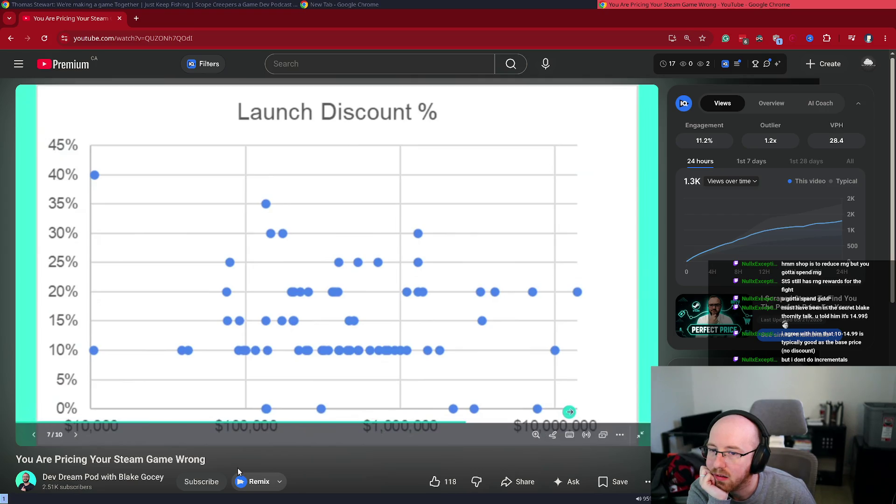
Step: Seek back to the Estimated Rev chart at 6:44, then open blake_presentation.pptx from Google Drive
mouse_move(244, 357)
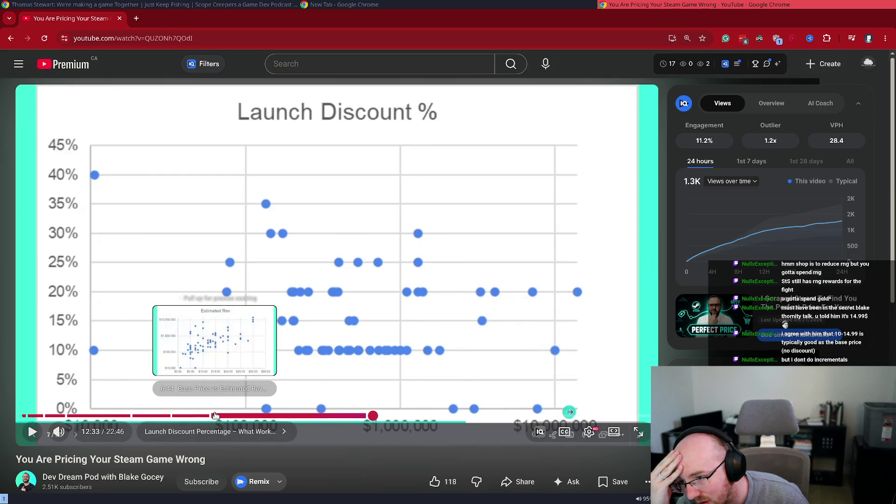
click(214, 415)
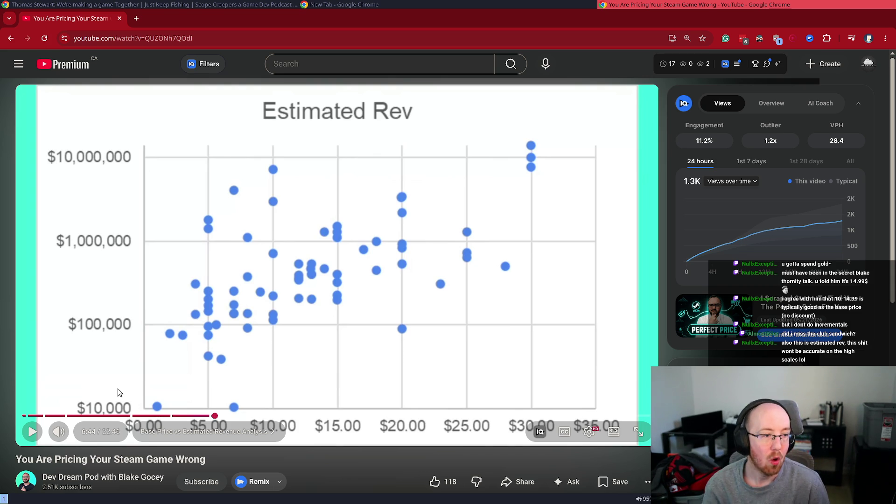
click(134, 20)
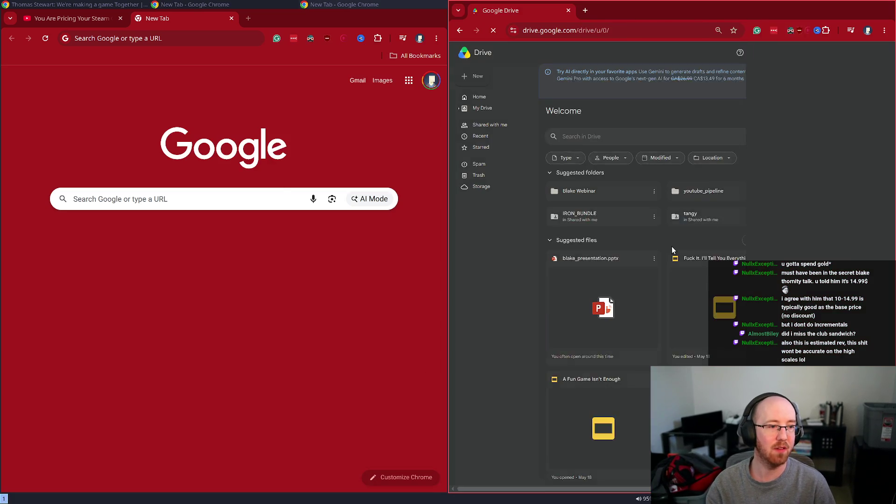
key(super+w)
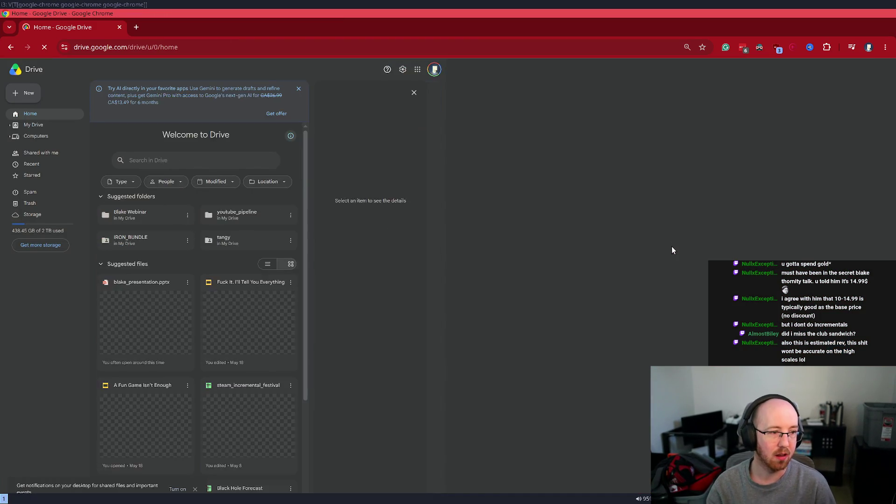
click(157, 266)
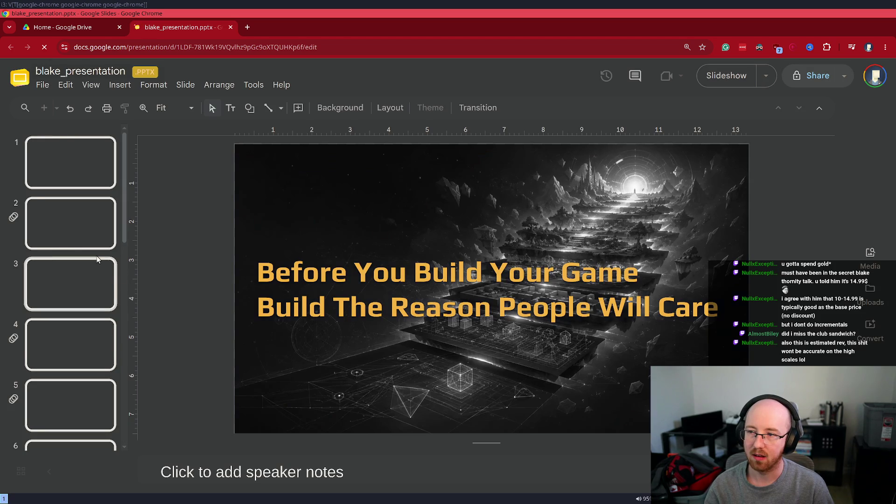
Step: Select slide 6 in the filmstrip and try several page zoom levels, reaching 250%
scroll(63, 246, down, 5)
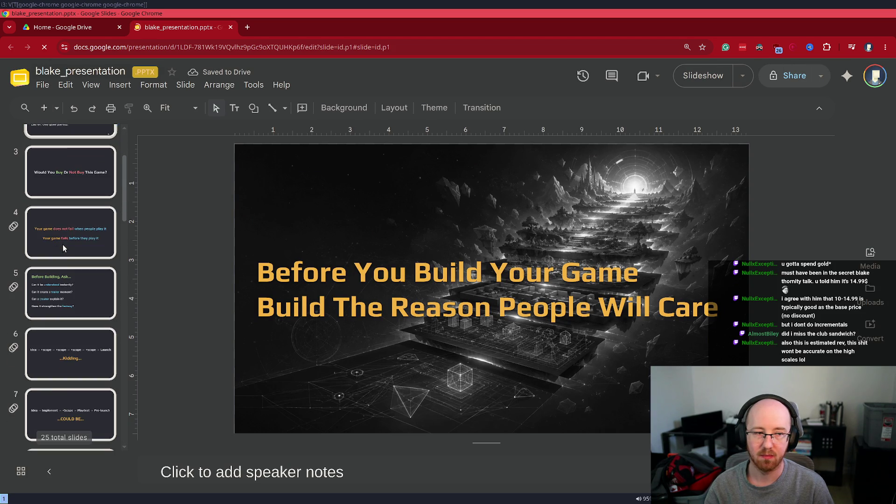
click(62, 246)
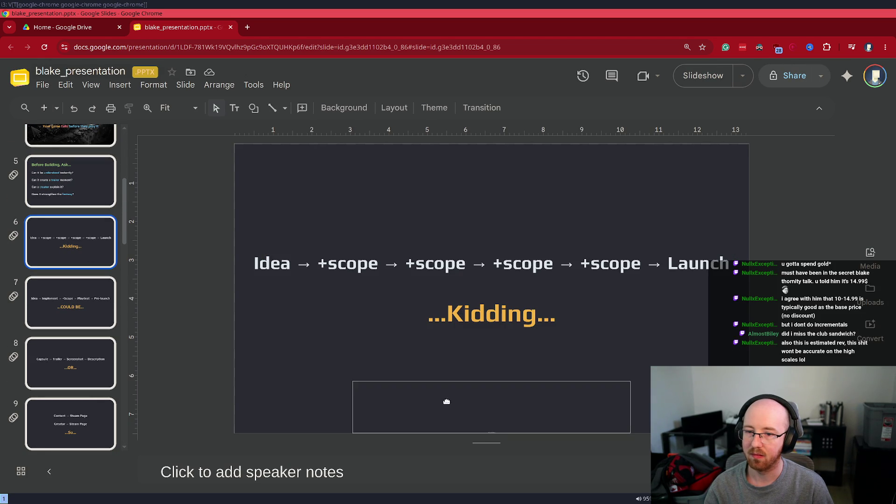
key(ctrl+plus)
key(ctrl+plus)
key(ctrl+plus)
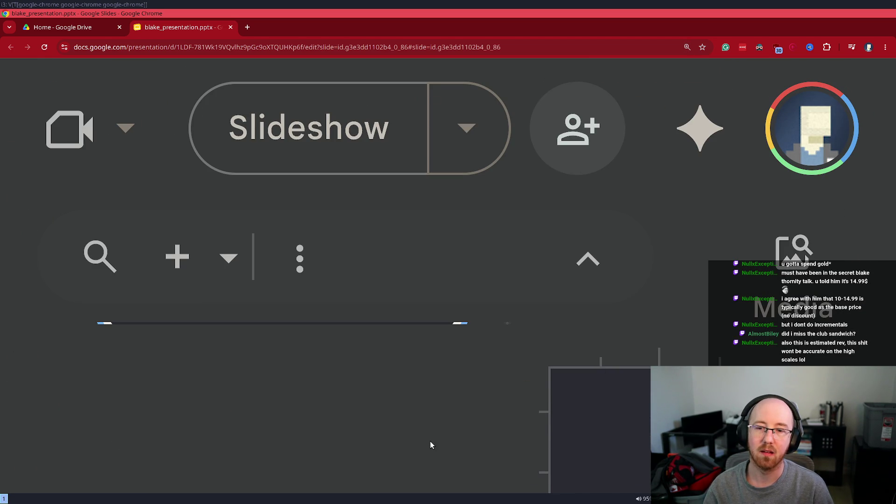
key(ctrl+minus)
key(ctrl+minus)
key(ctrl+minus)
key(Down)
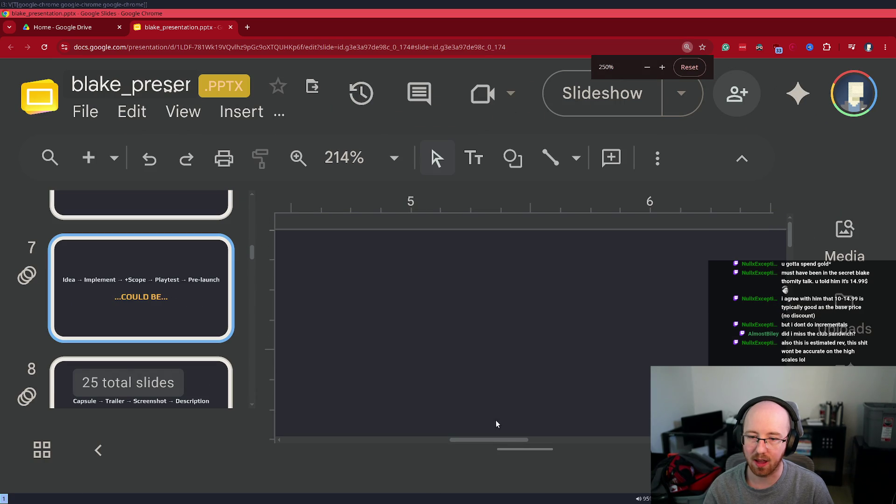
scroll(504, 436, up, 5)
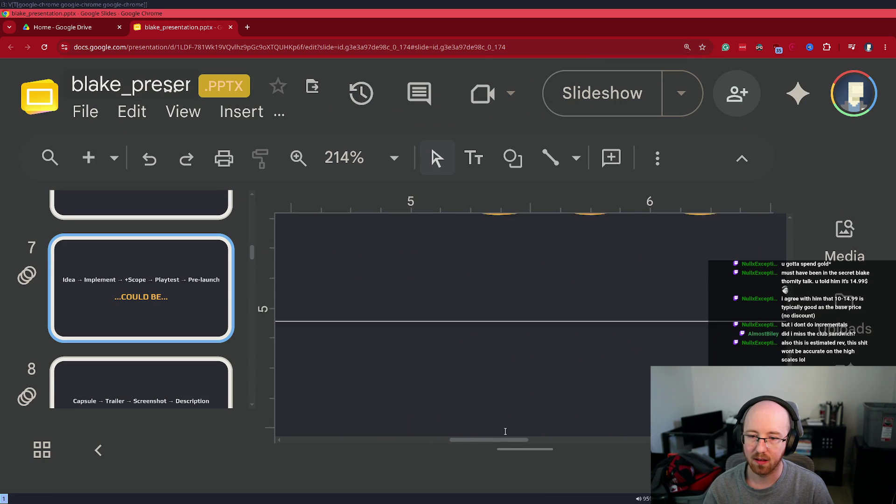
mouse_move(506, 434)
mouse_down()
mouse_move(582, 450)
mouse_move(672, 448)
mouse_move(486, 416)
mouse_move(420, 434)
mouse_up()
scroll(512, 386, down, 3)
scroll(512, 386, up, 5)
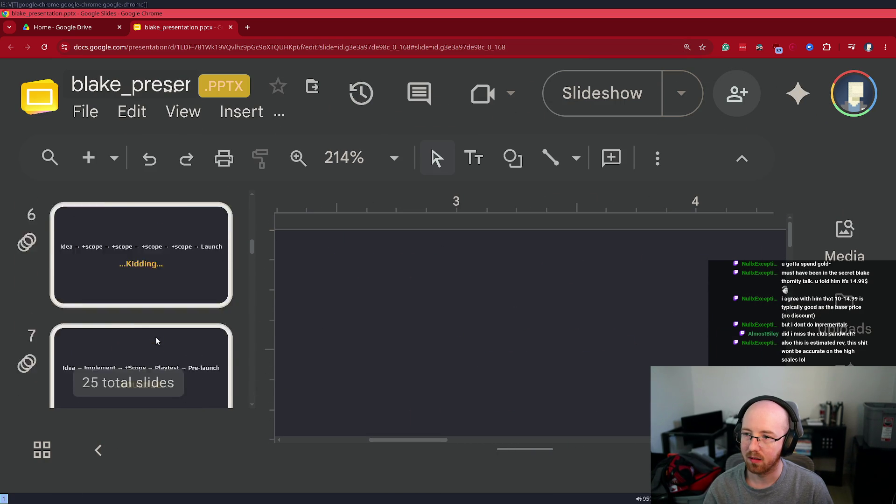
Step: Return to slide 6, restore 100% zoom and start the full-screen slideshow
click(169, 332)
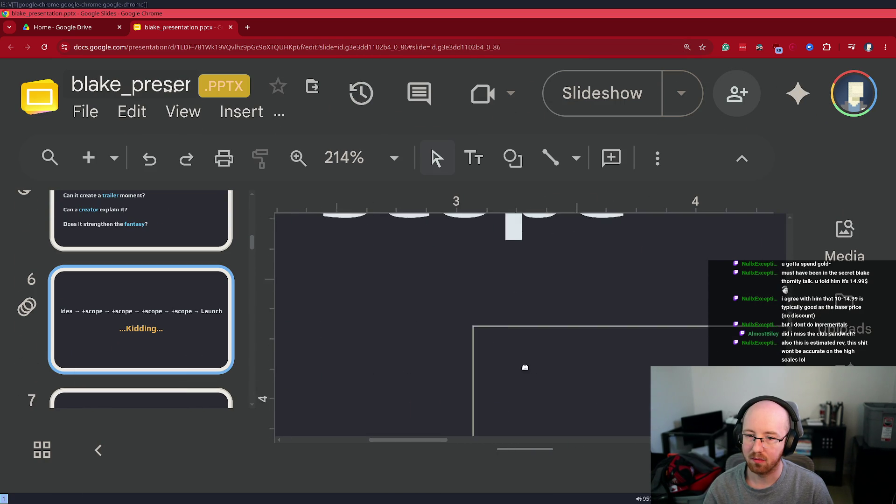
drag(430, 442, 555, 443)
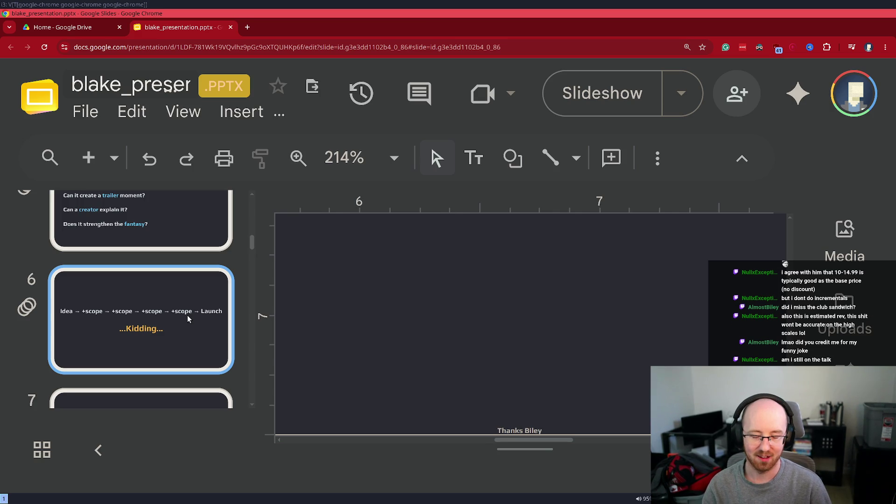
key(ctrl+alt+0)
scroll(661, 336, up, 3)
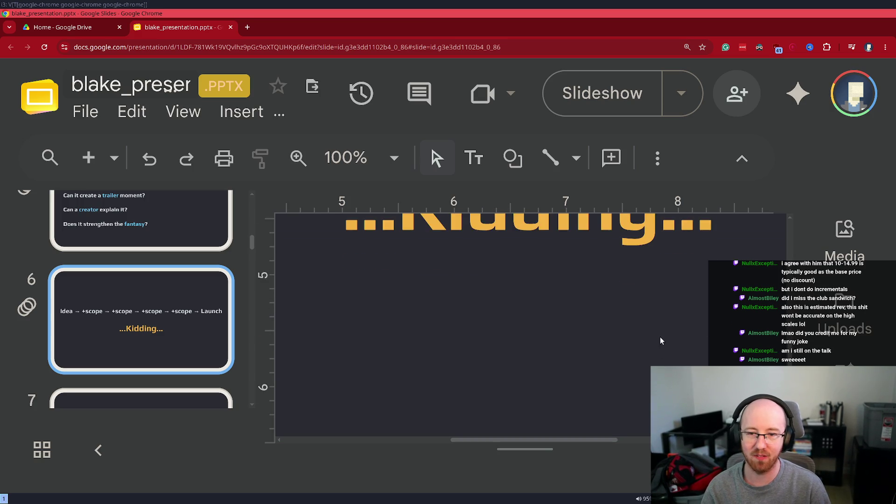
scroll(661, 341, up, 5)
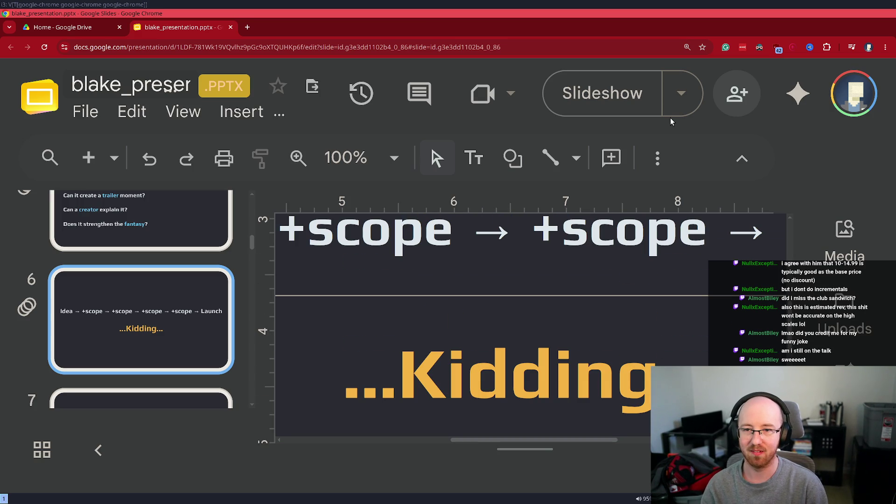
key(ctrl+minus)
key(ctrl+minus)
key(ctrl+minus)
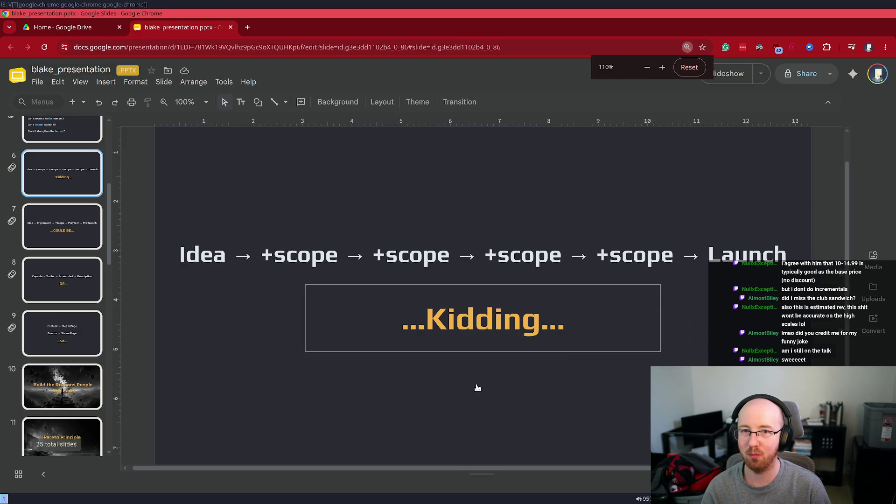
click(730, 80)
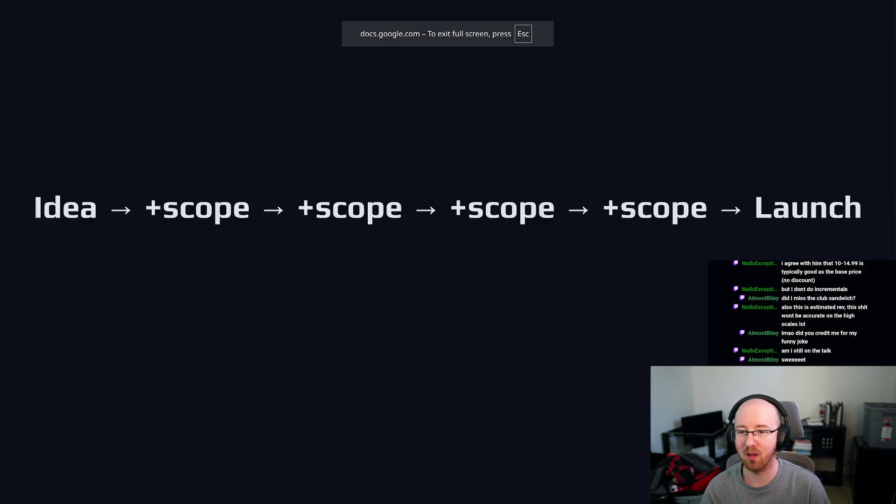
Step: Reveal the orange '...Kidding...' build on slide 6, then exit the slideshow to the editor
key(Right)
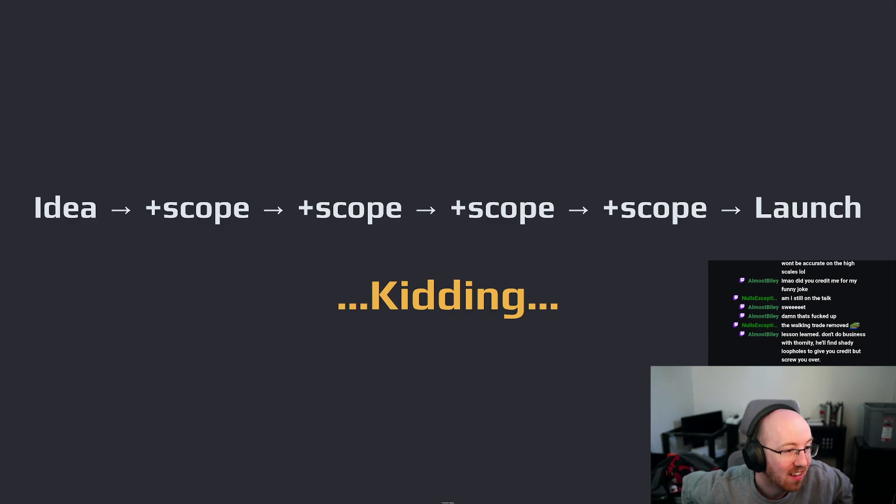
key(Escape)
scroll(66, 166, up, 5)
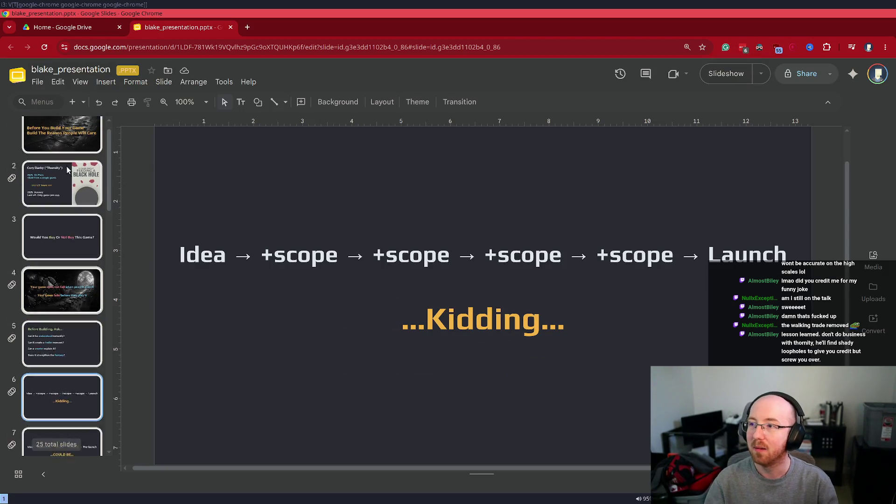
Step: Show title slide 1, then launch the Files manager via 'nau' to open the Impress deck
click(74, 150)
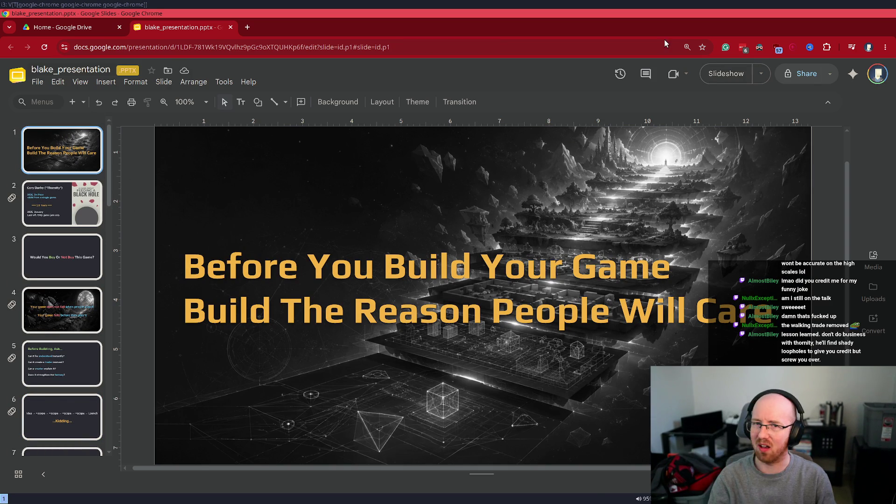
key(super+d)
text(nau)
key(Return)
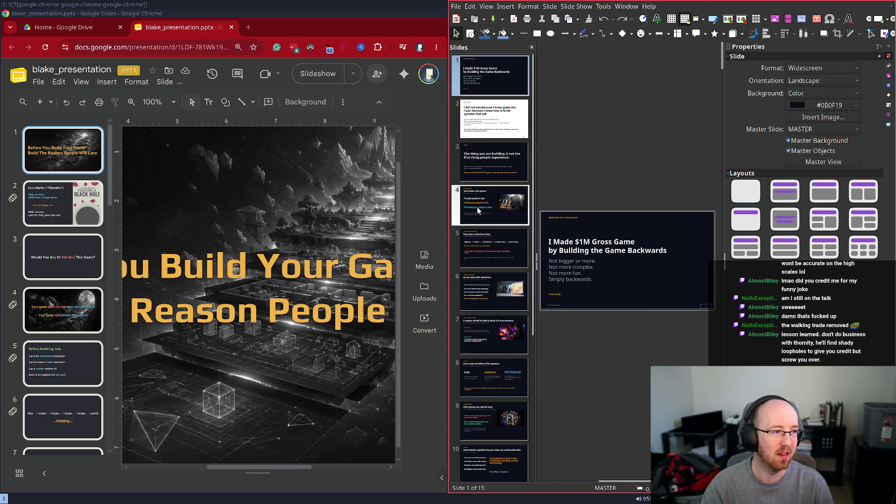
Step: Tile Impress beside the Google Slides deck and switch to the other open Impress presentation
key(super+f)
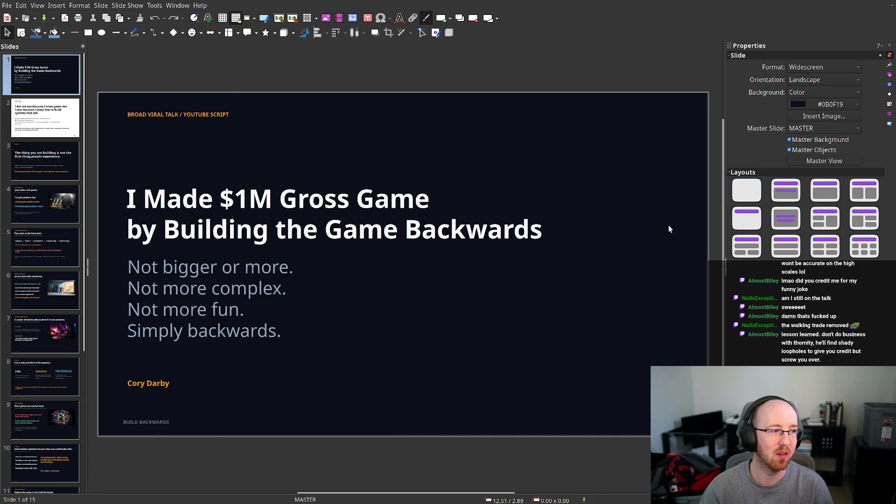
key(super+f)
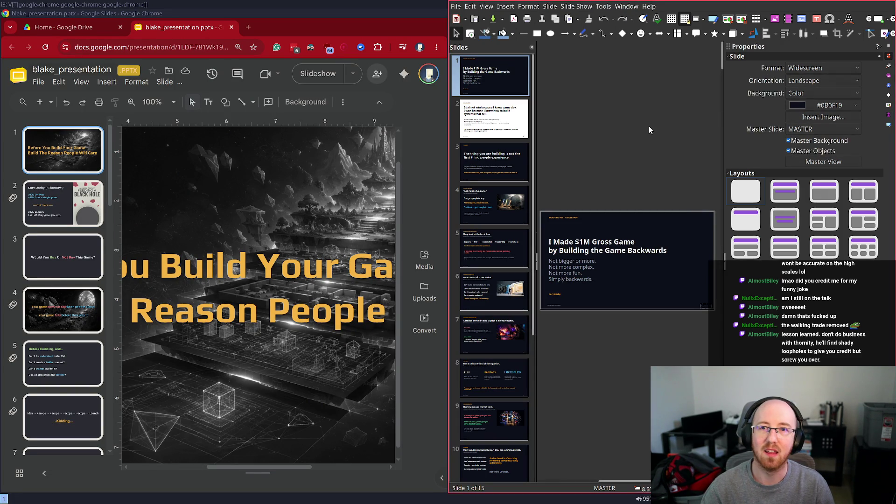
key(super+shift+q)
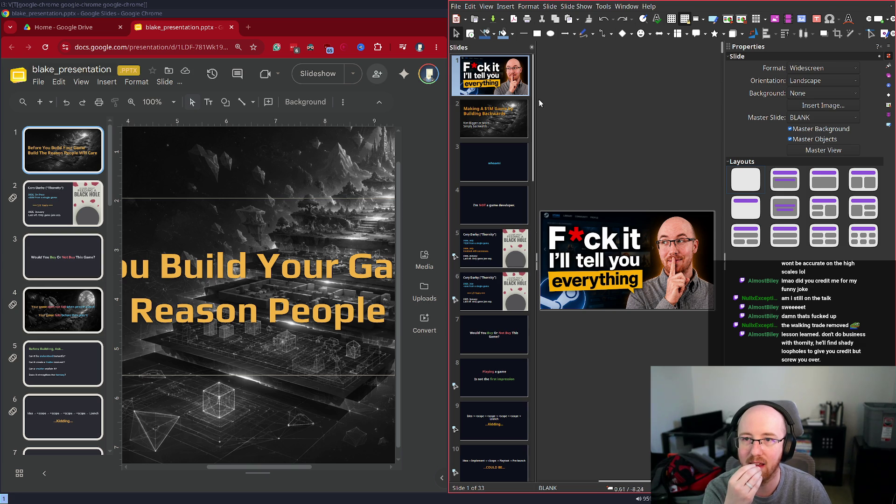
Step: View slide 2, zoom Chrome to 80% and make the browser fill the screen
click(511, 115)
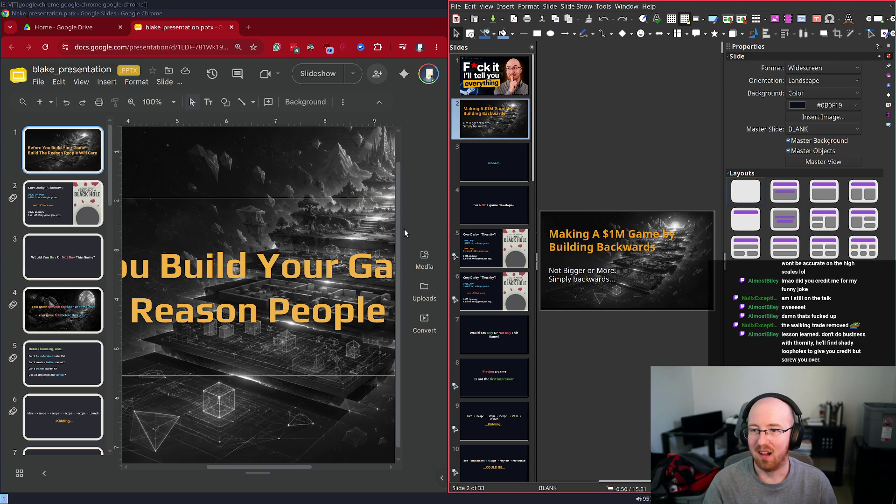
key(ctrl+minus)
key(ctrl+minus)
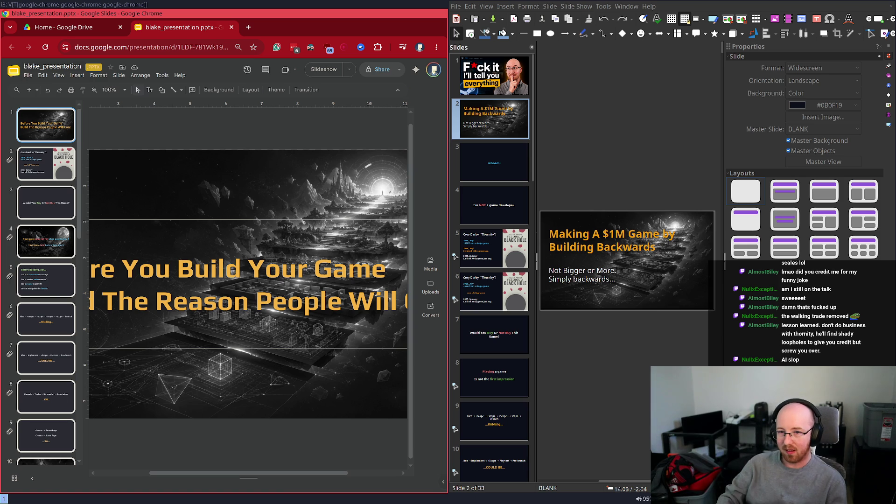
key(super+f)
key(super+d)
key(Escape)
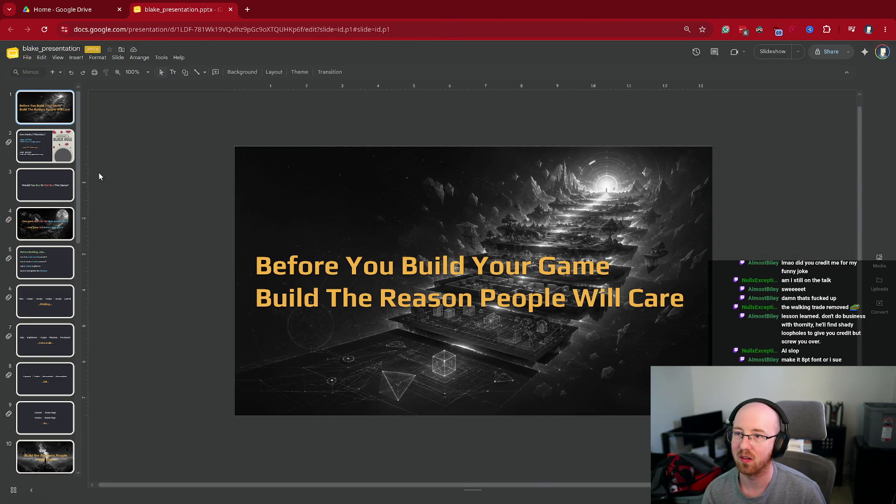
Step: Re-tile Chrome beside Impress, open slide 6 and select the empty box below '...Kidding...'
key(super+f)
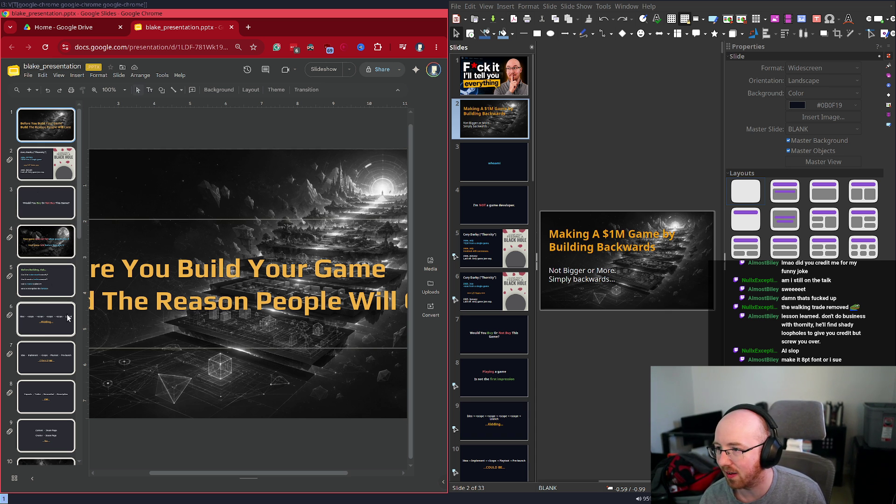
click(27, 329)
click(244, 417)
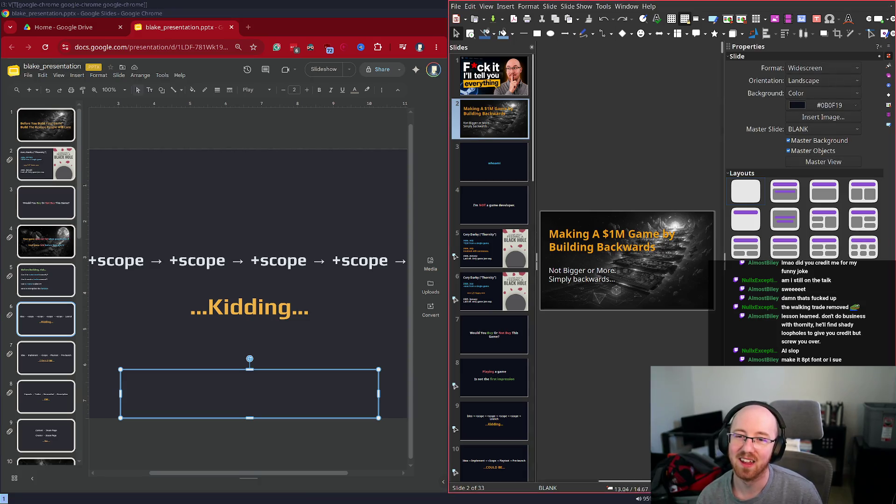
Step: Scroll through both decks to compare their slides, then hide the Impress window
scroll(488, 276, down, 5)
scroll(489, 277, down, 3)
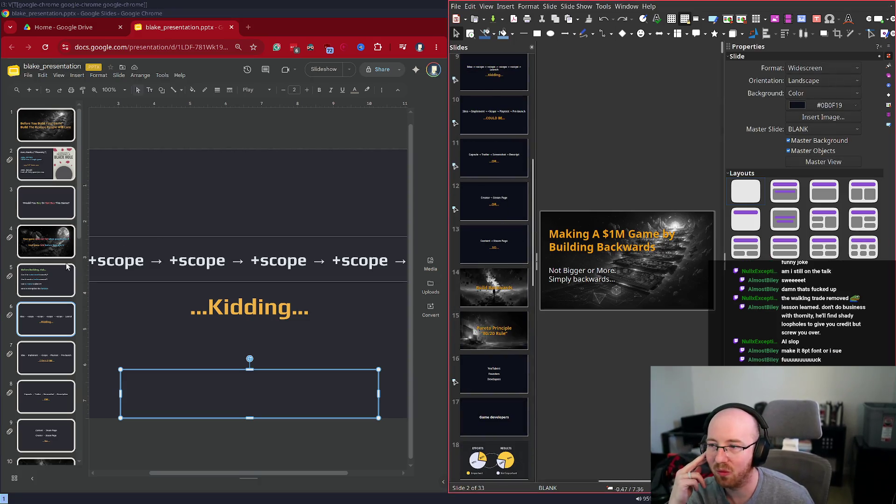
scroll(60, 275, down, 7)
scroll(59, 275, down, 3)
scroll(498, 364, down, 4)
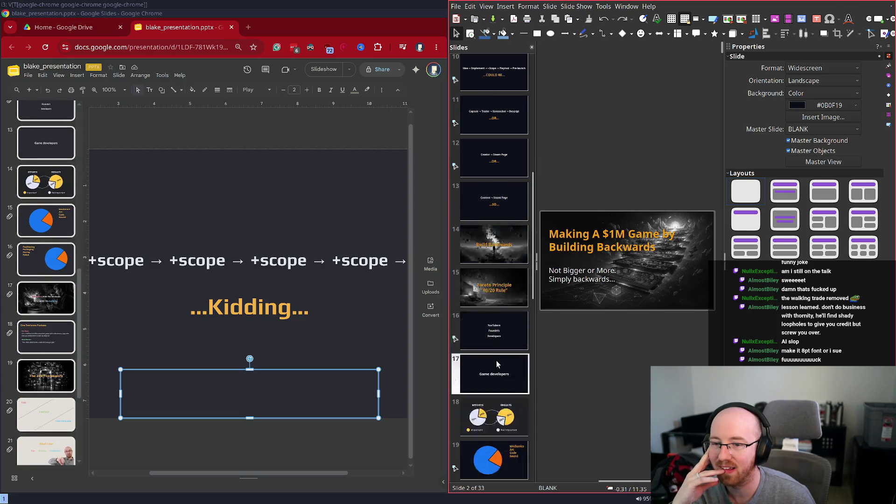
scroll(36, 333, down, 4)
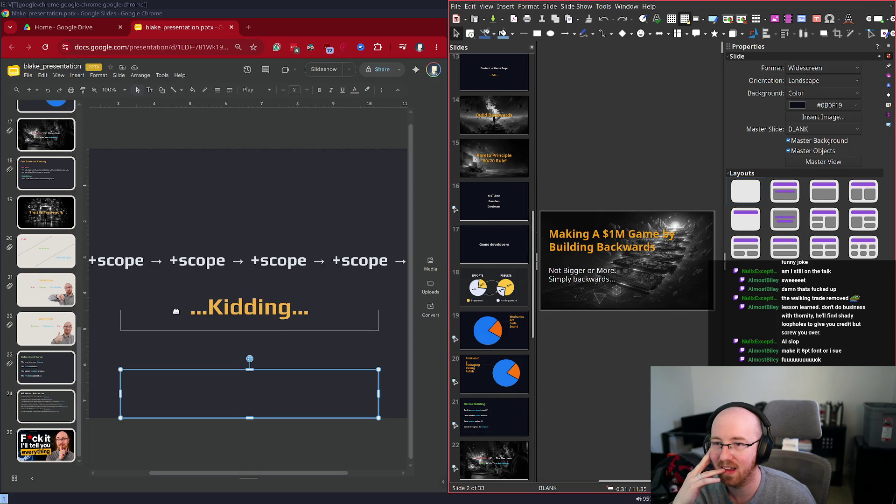
scroll(486, 308, down, 6)
scroll(486, 308, down, 5)
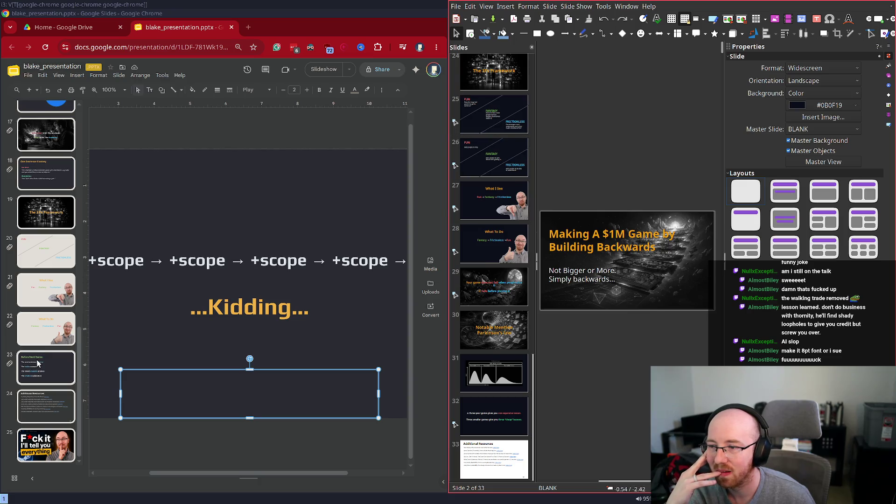
scroll(38, 362, up, 8)
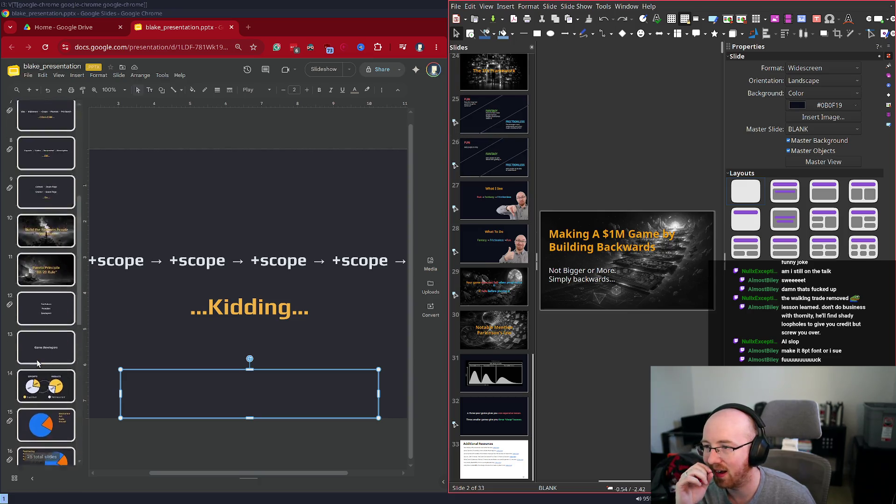
scroll(40, 249, up, 5)
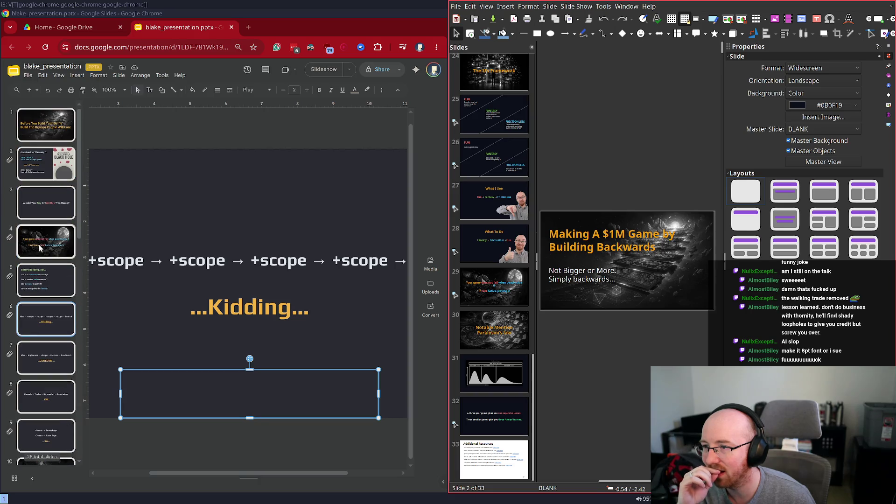
scroll(497, 207, up, 5)
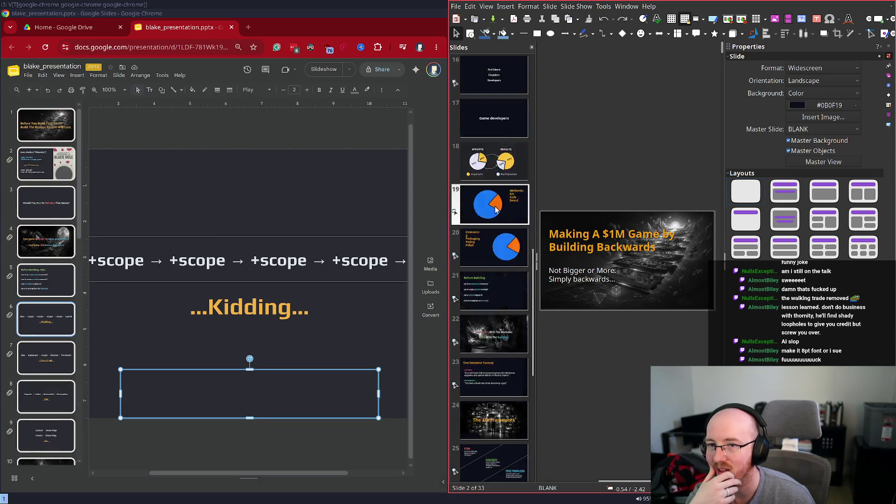
scroll(497, 207, up, 5)
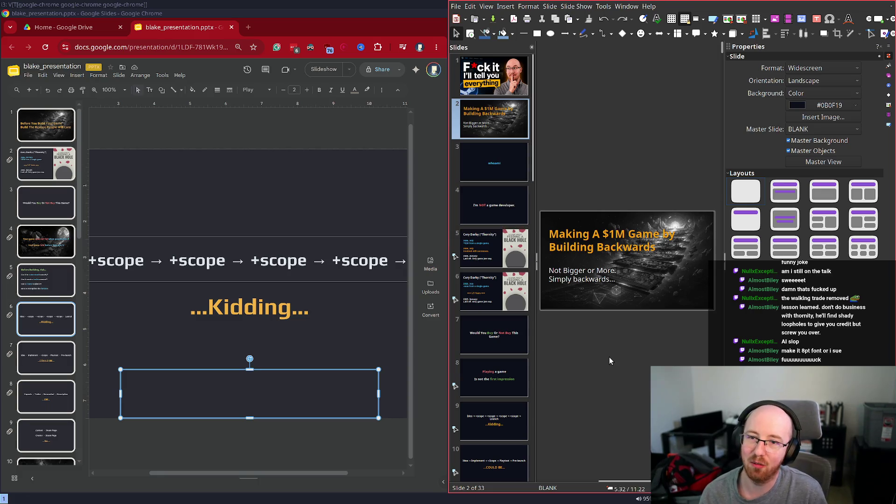
key(super+shift+q)
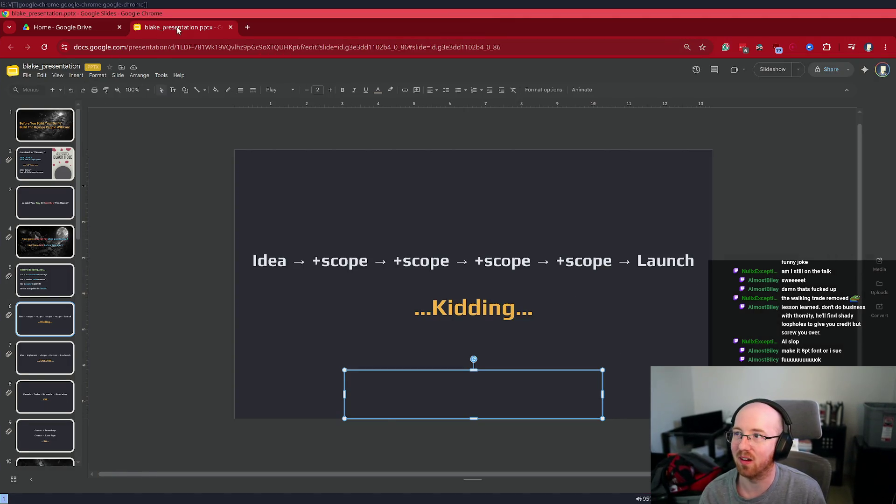
Step: Close the blake_presentation tab and the Google Drive tab
middle_click(177, 31)
middle_click(85, 32)
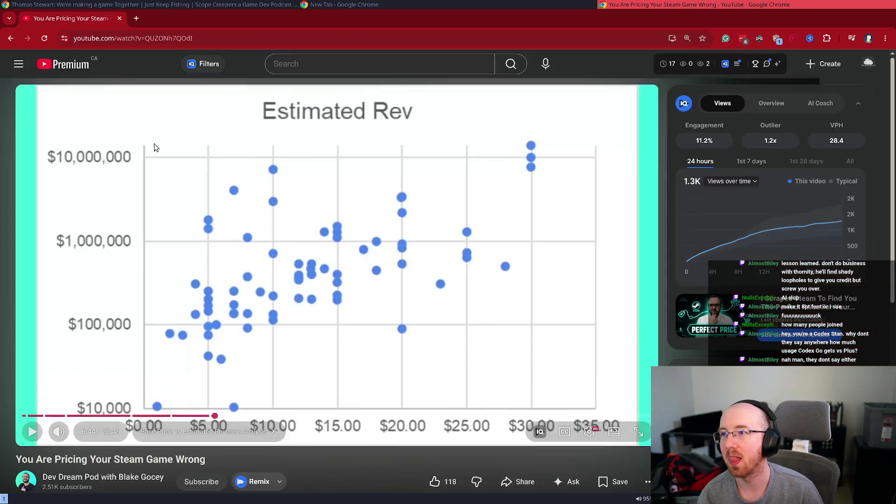
Step: Close the empty New Tab and resume the pricing video at 6:56
key(ctrl+w)
key(space)
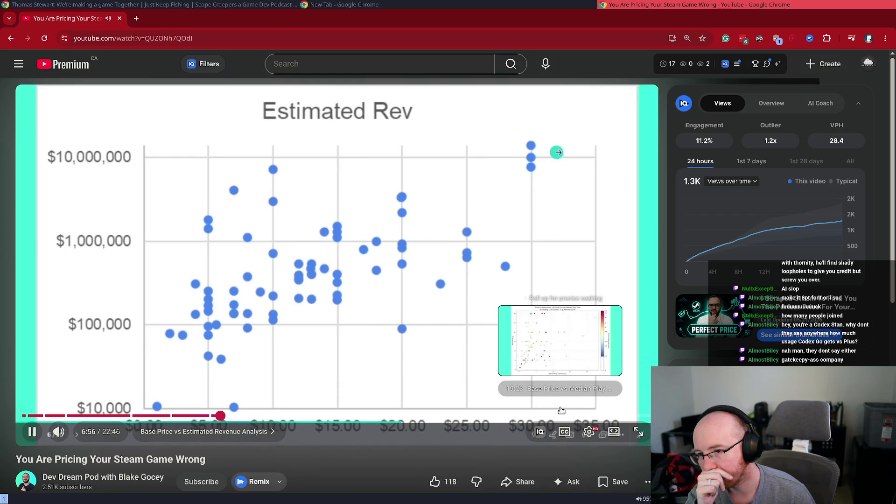
Step: Pause and resume the video on the Estimated Rev chart, finally stopping at 7:29
click(66, 350)
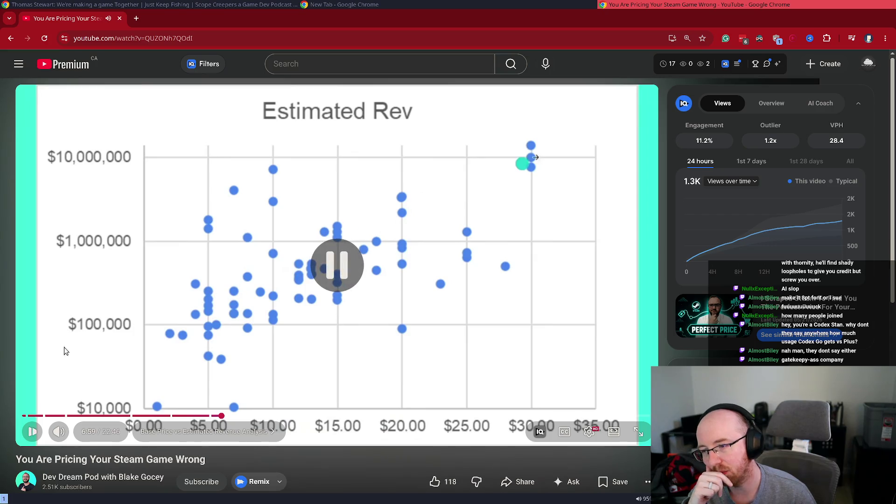
click(536, 305)
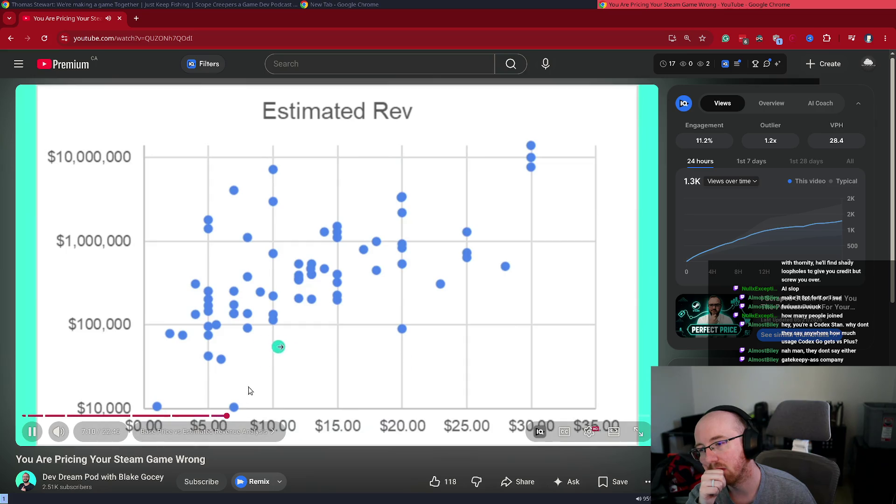
key(space)
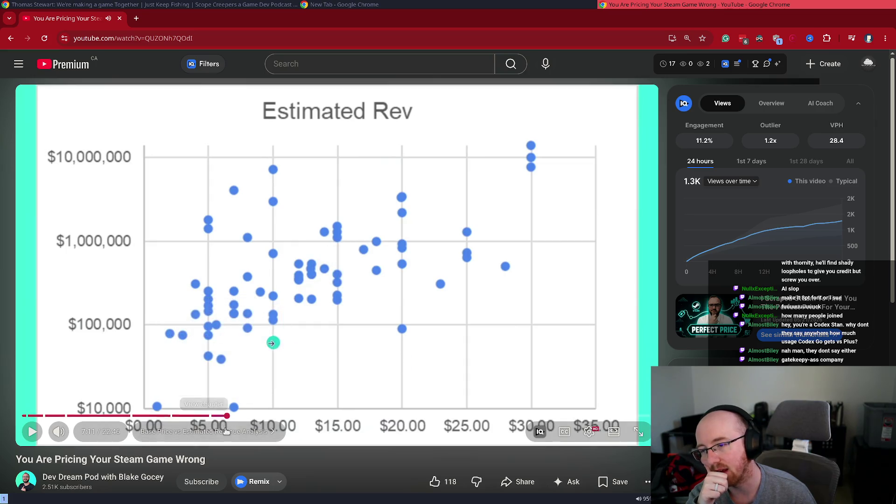
click(42, 432)
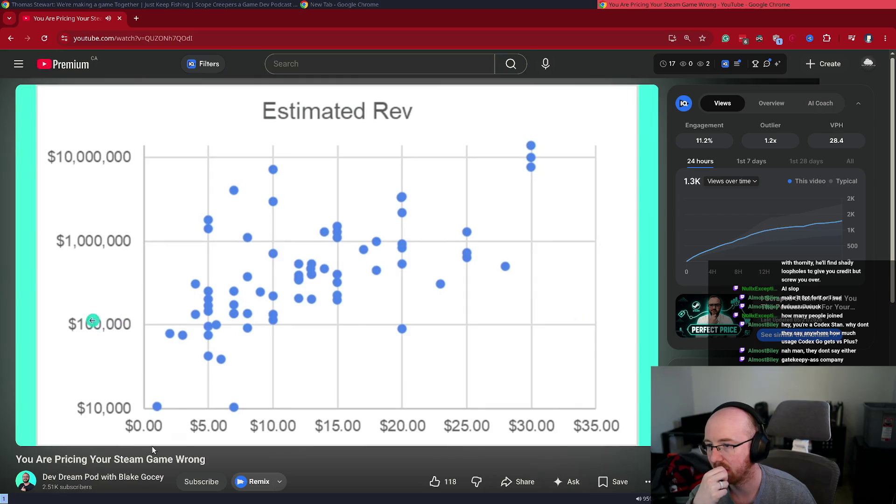
mouse_move(174, 396)
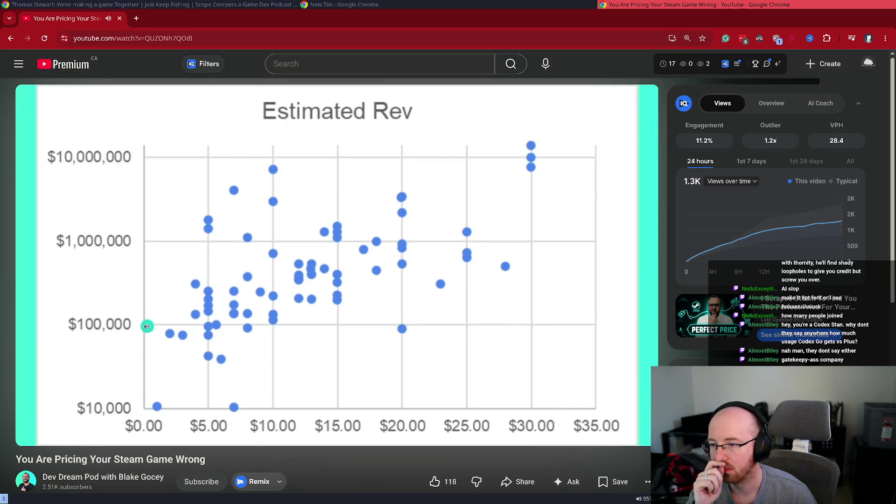
click(125, 339)
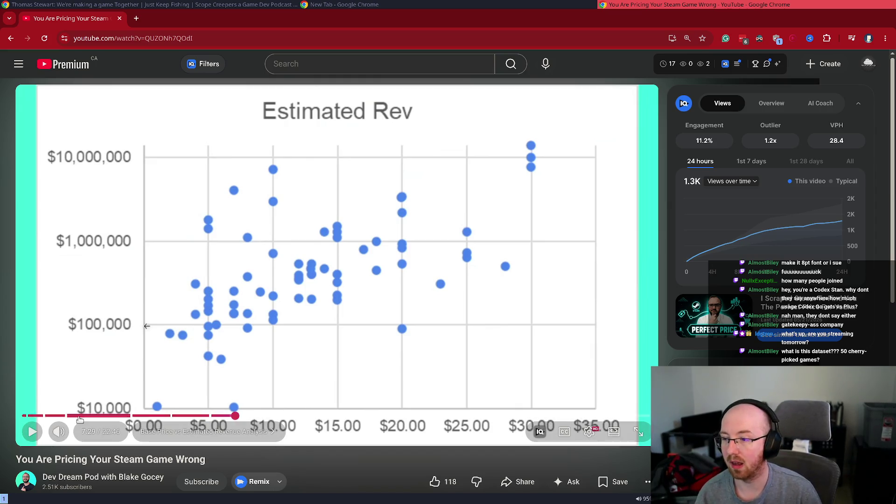
Step: Jump the pricing video back to 1:43, paused on 'The Data' slide
click(75, 415)
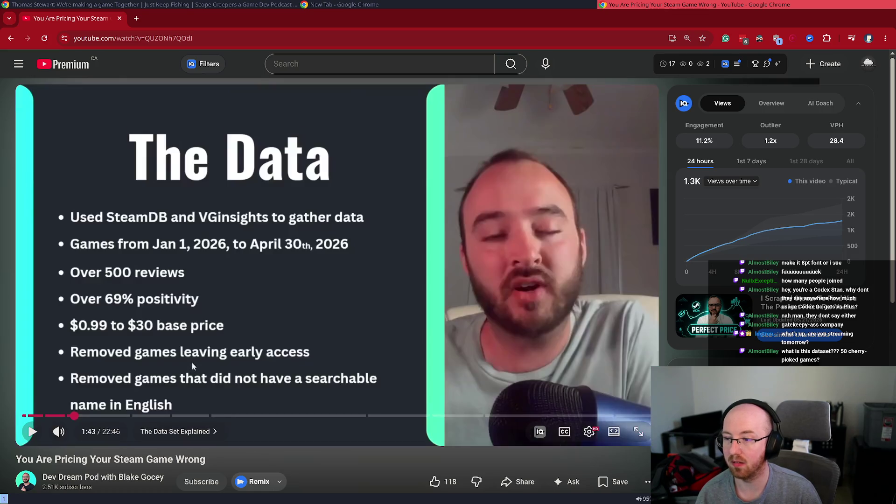
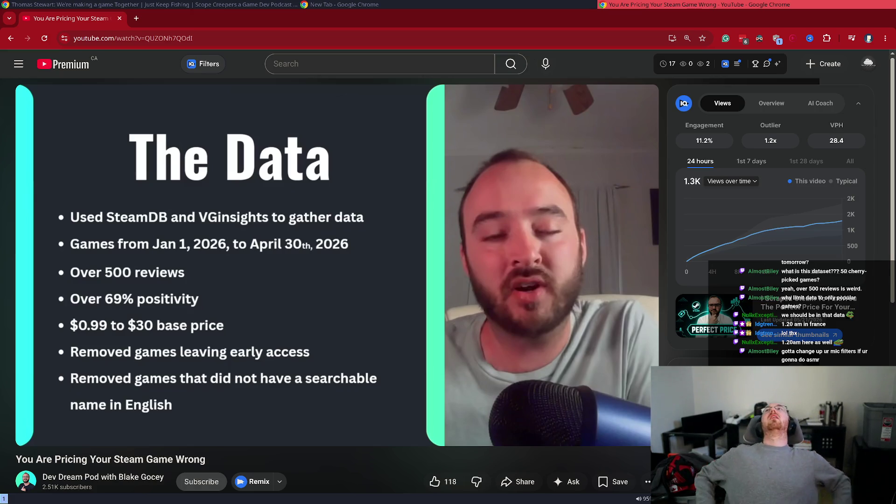
Step: Search Google for 'barricade' in a new tab
click(139, 18)
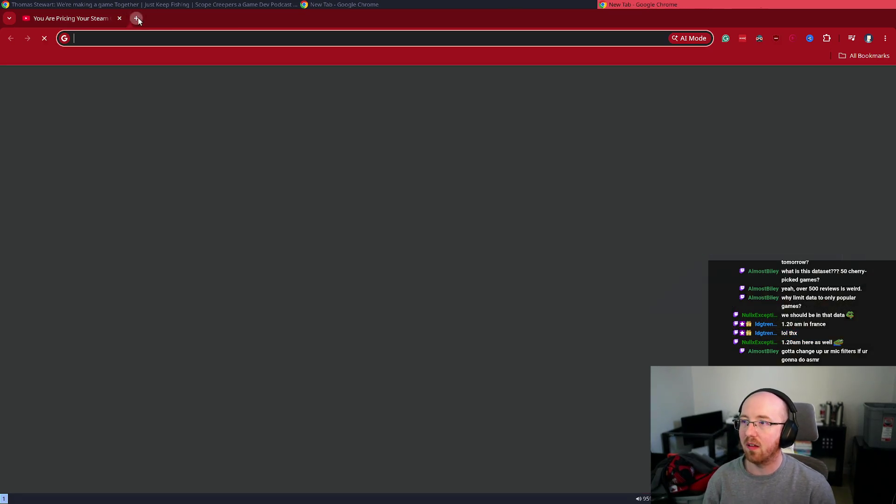
text(barricade)
key(Return)
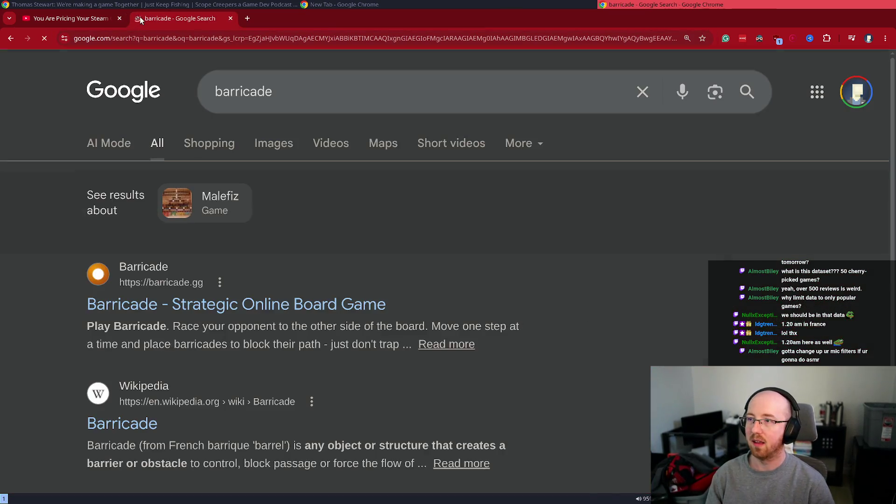
Step: Refine the query to 'steam barricade' and open Barricade's Steam store page in a new tab
click(339, 82)
key(Home)
text(st)
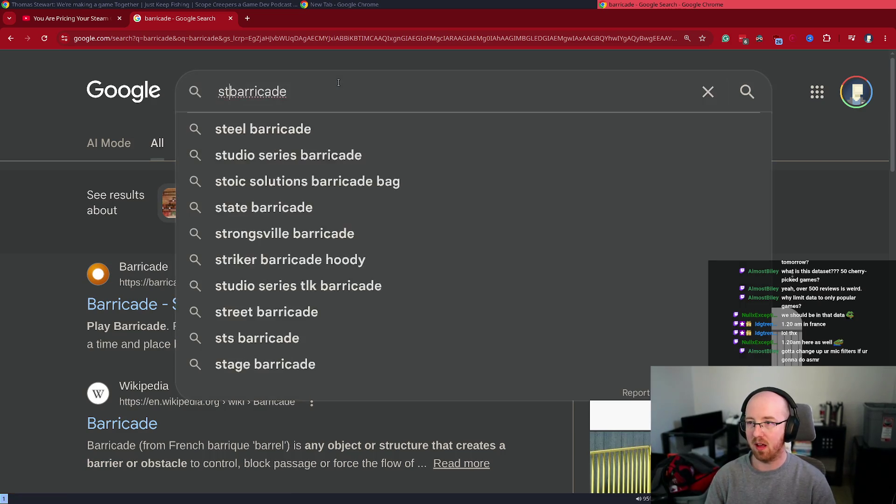
key(BackSpace)
text(team)
key(Return)
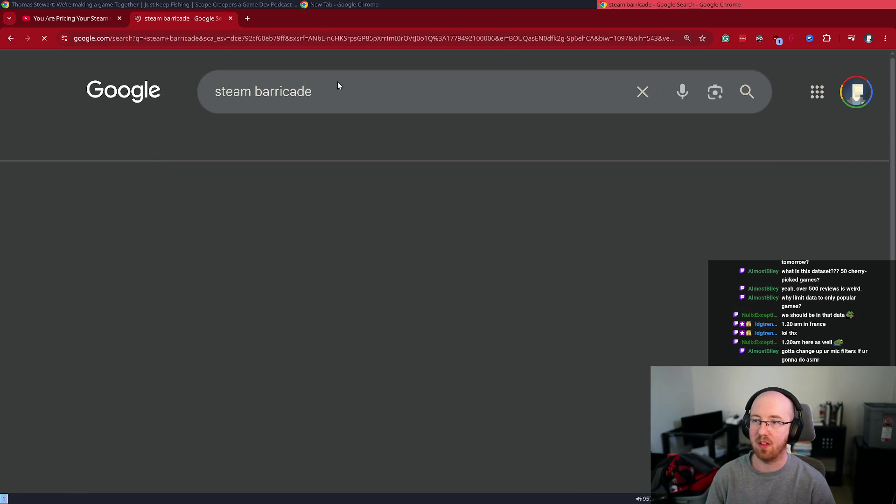
click(158, 274)
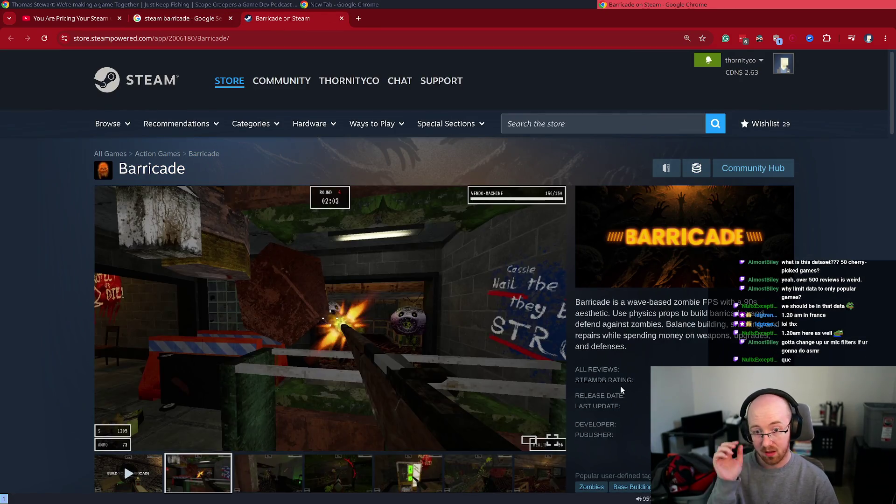
Step: Open the Block Shop Steam page from the address-bar suggestion for 'block shop'
mouse_move(663, 369)
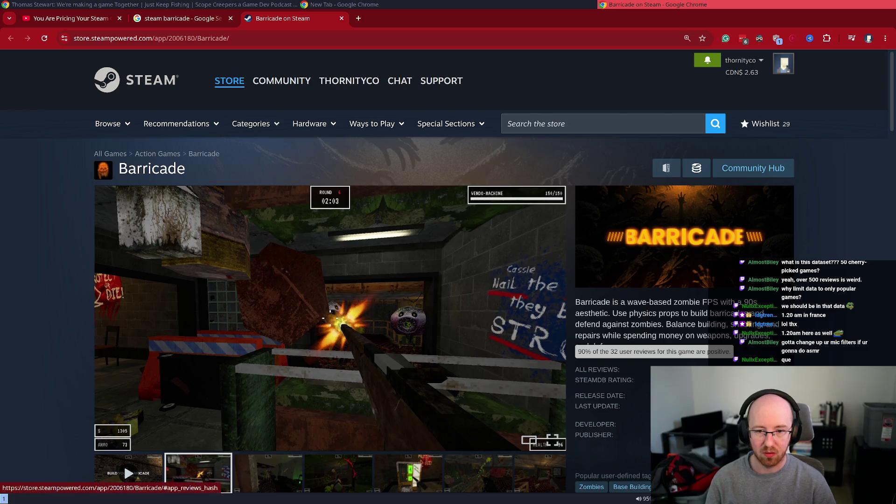
key(ctrl+l)
text(block shop)
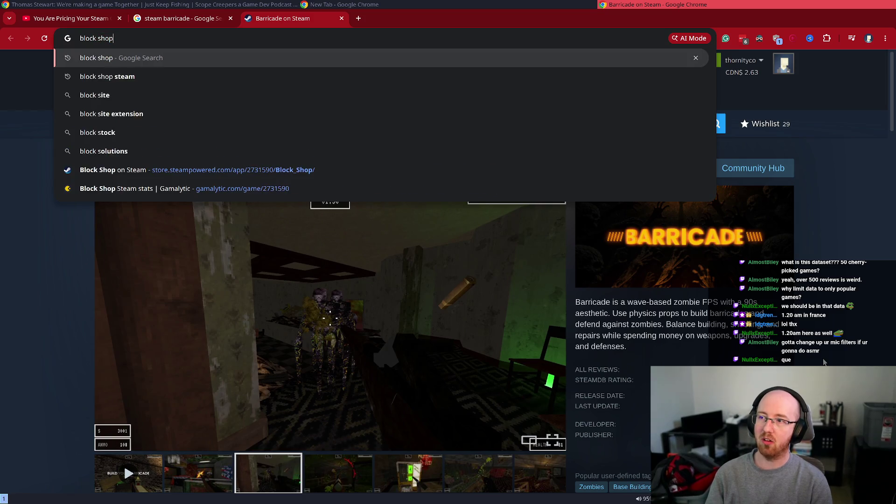
key(Down)
key(Down)
key(Down)
key(Return)
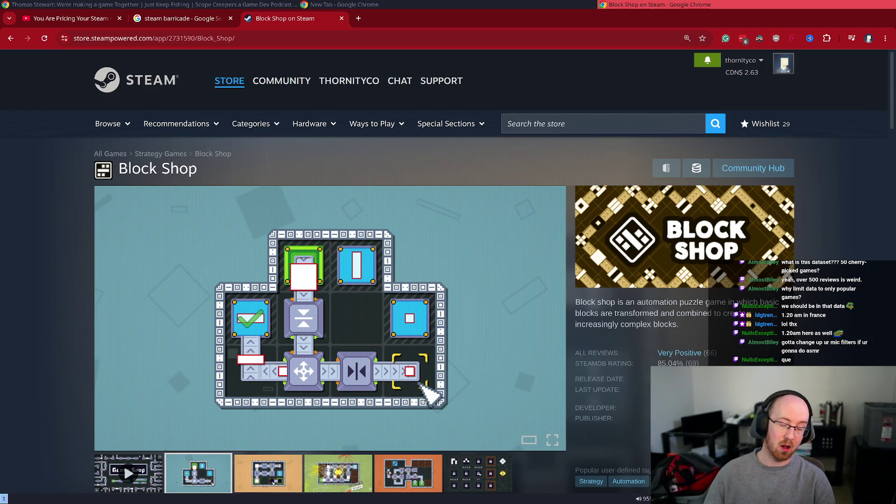
Step: Open The Feathered Serpent's store page via 'the feather s', then search the store for 'farmboy'
mouse_move(708, 360)
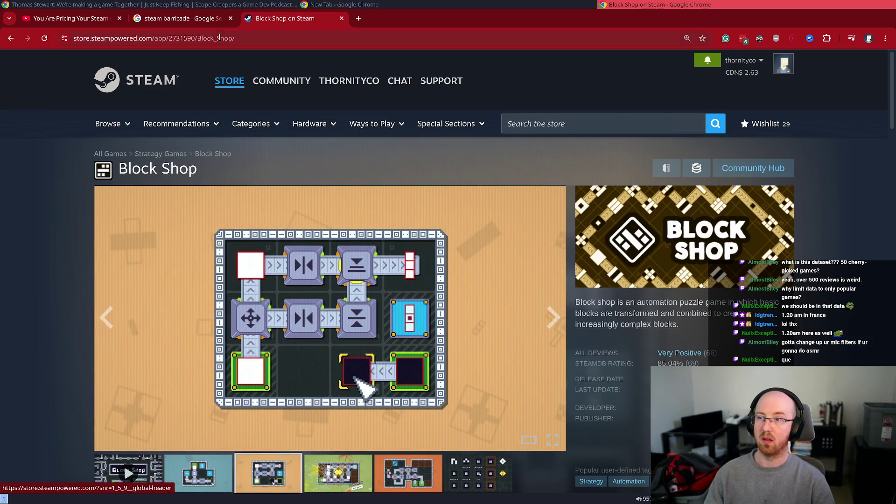
click(554, 118)
text(the feat)
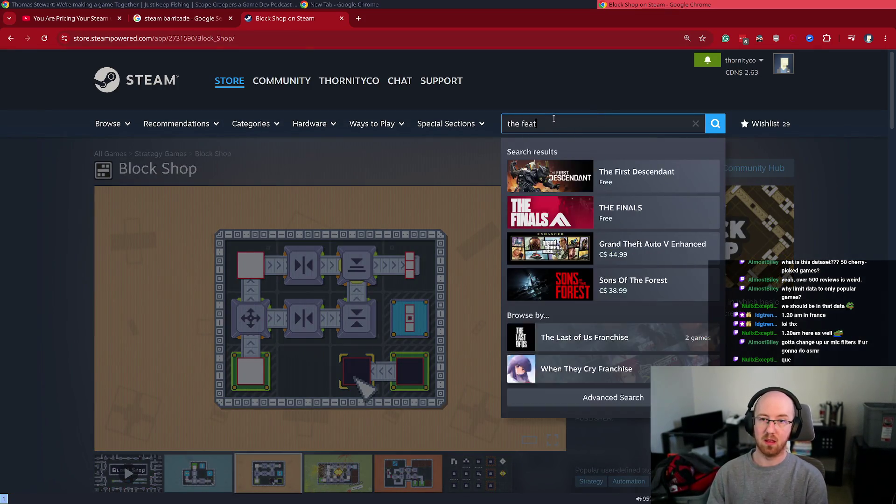
text(her s)
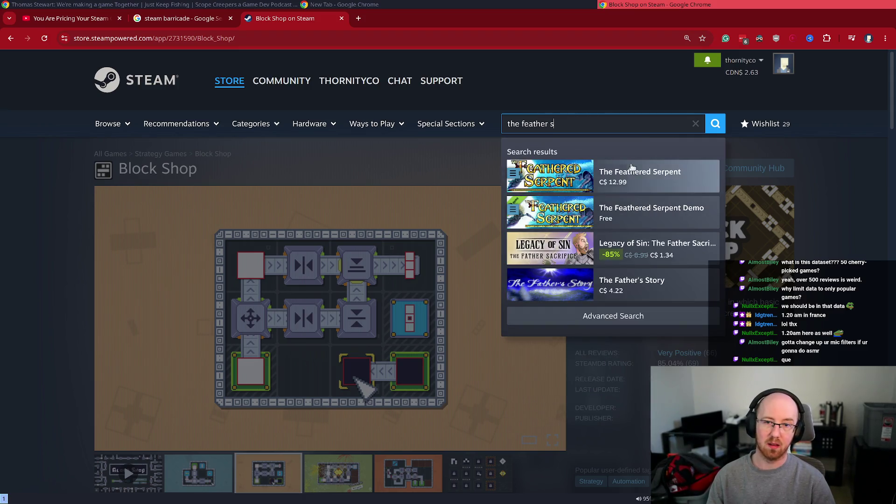
click(640, 183)
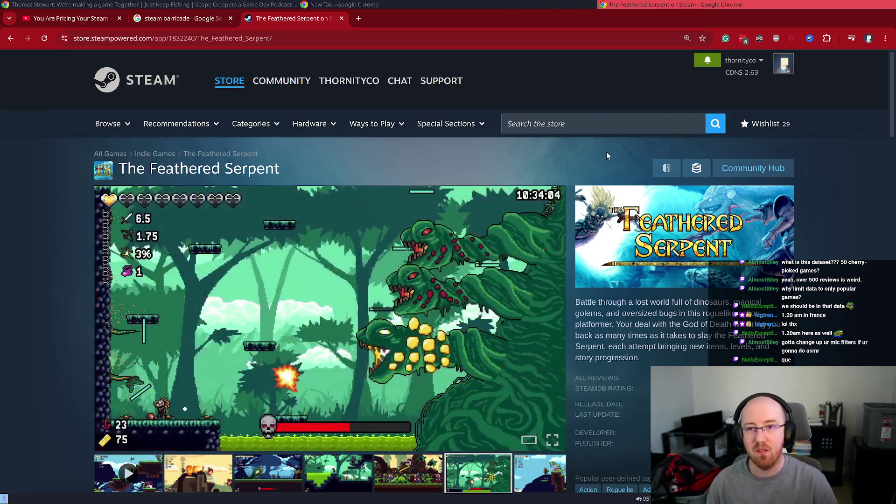
click(568, 130)
text(farmboy)
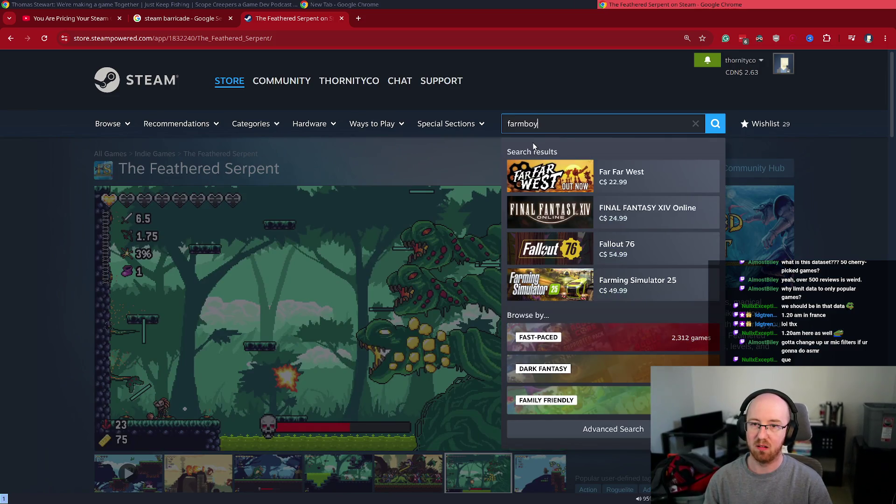
click(649, 176)
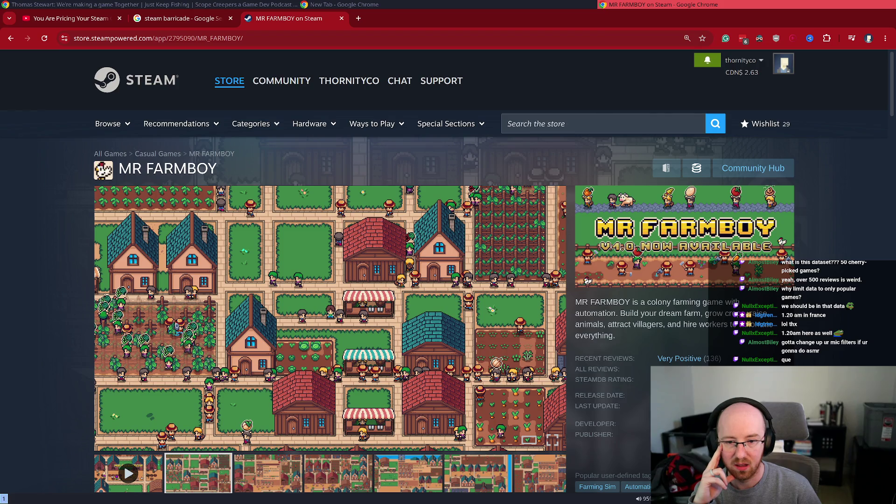
mouse_move(682, 358)
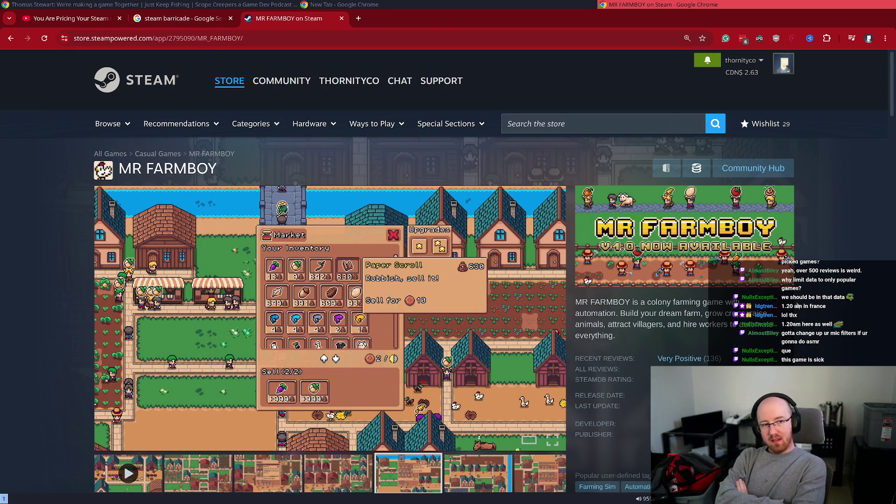
key(alt+Left)
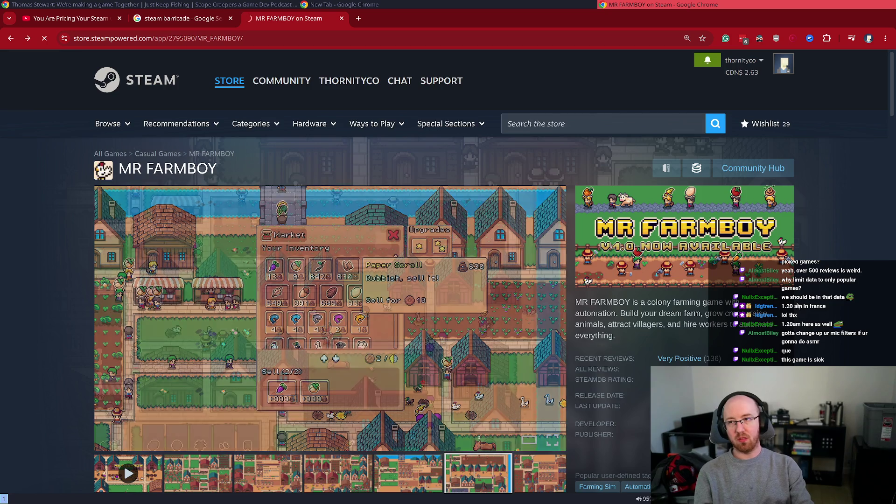
key(alt+Left)
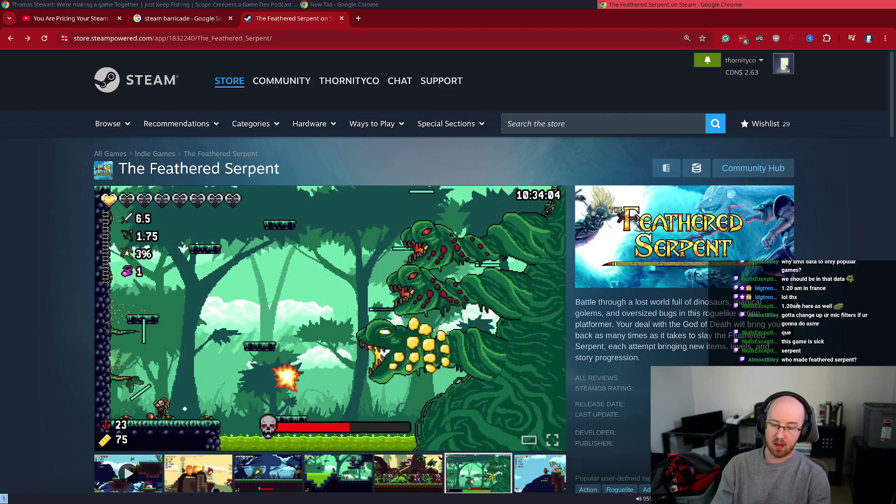
Step: Search 'tsundown' in a new tab and open his YouTube channel in a background tab
key(ctrl+t)
text(tsundown)
key(Return)
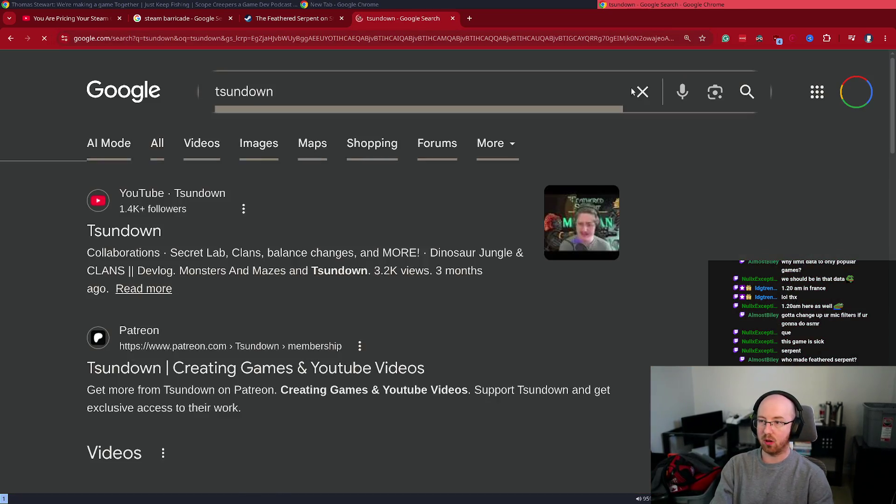
middle_click(147, 231)
Step: Refine the search to 'tsundown twitch' and open Tsundown's Twitch videos page
click(282, 110)
text(twitch)
key(Return)
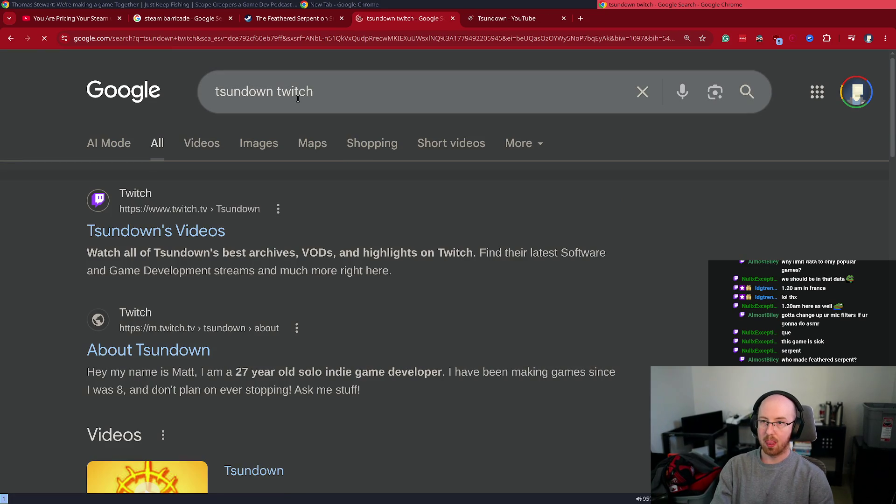
click(150, 231)
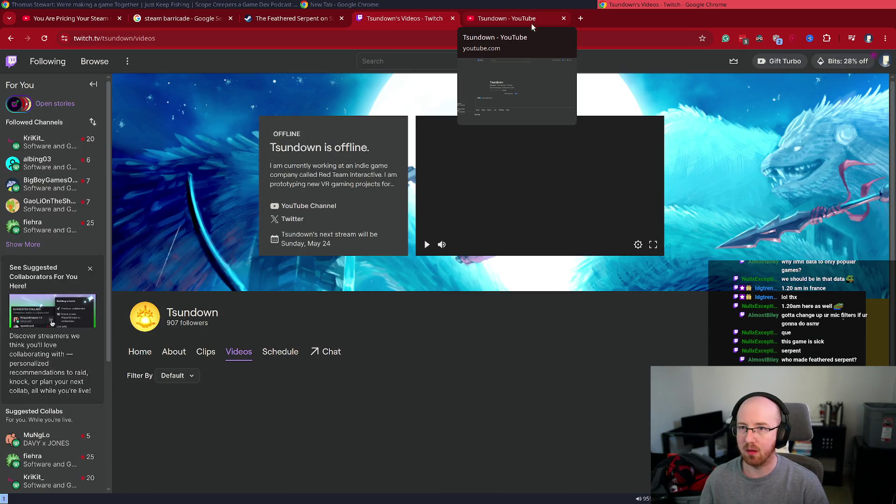
Step: Check the channel home page and its weekly stream schedule, highlighting the next stream time
click(142, 355)
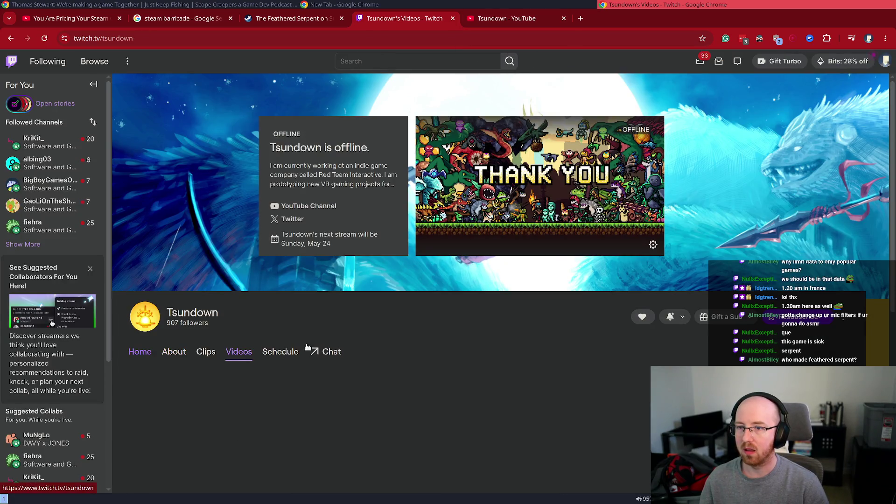
scroll(591, 315, down, 3)
scroll(238, 306, up, 2)
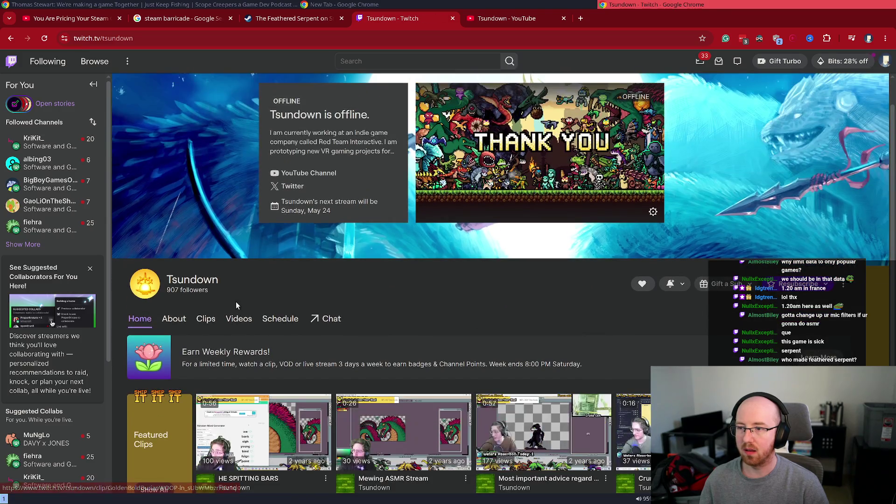
scroll(238, 305, down, 2)
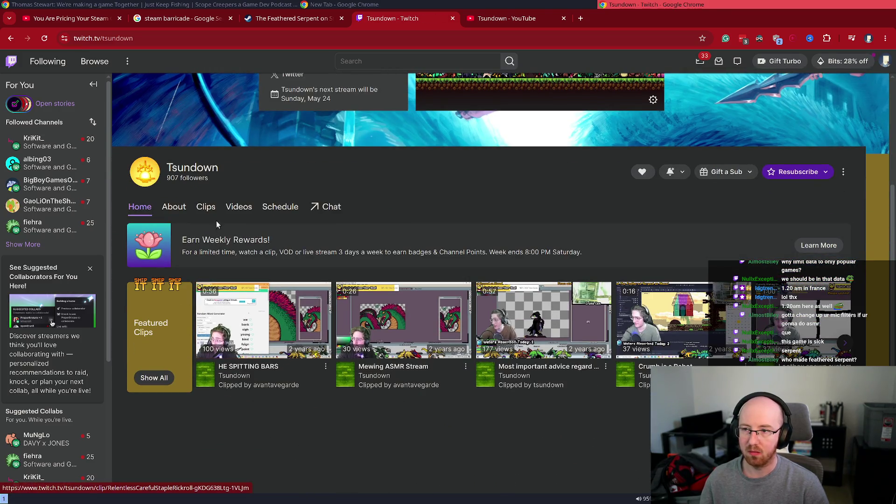
click(280, 207)
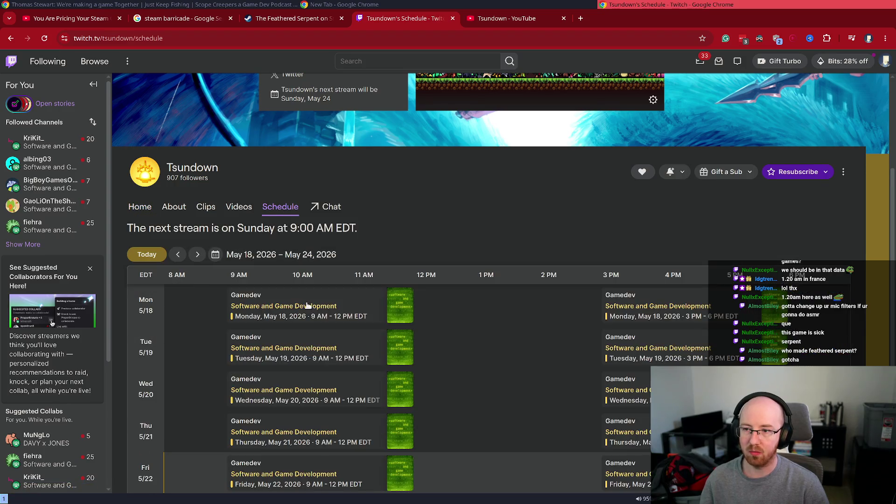
drag(222, 229, 397, 224)
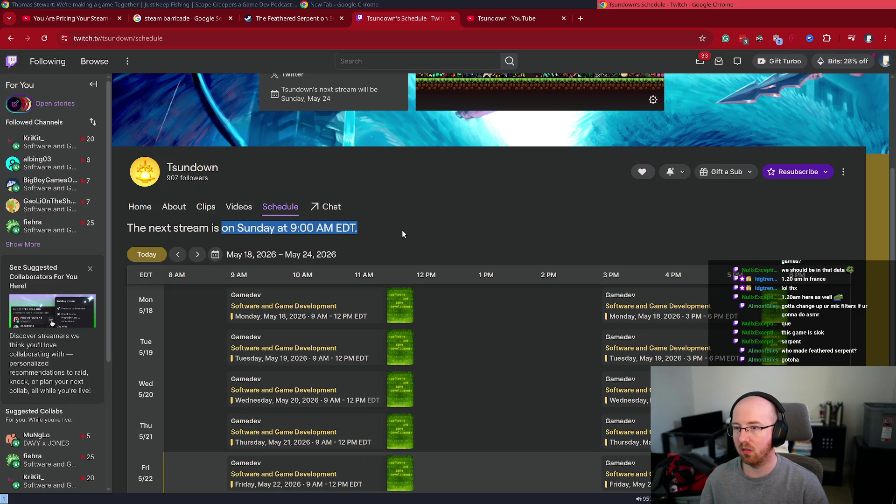
scroll(402, 231, down, 2)
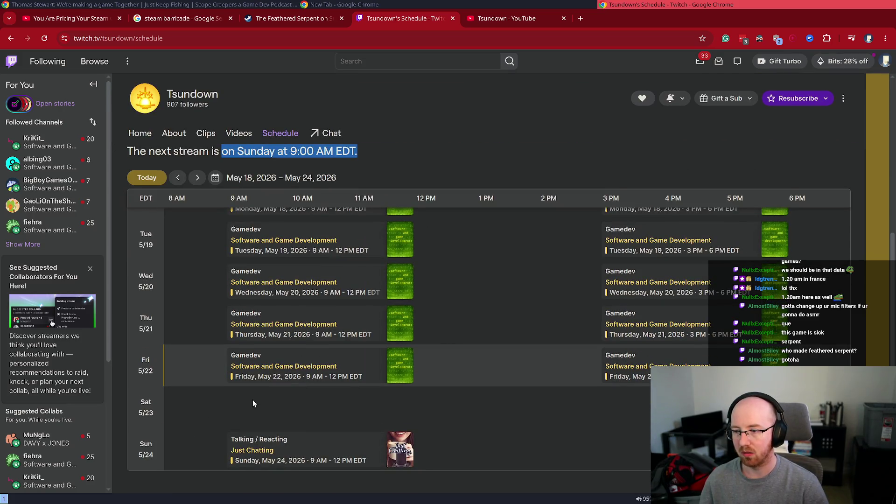
scroll(257, 396, up, 2)
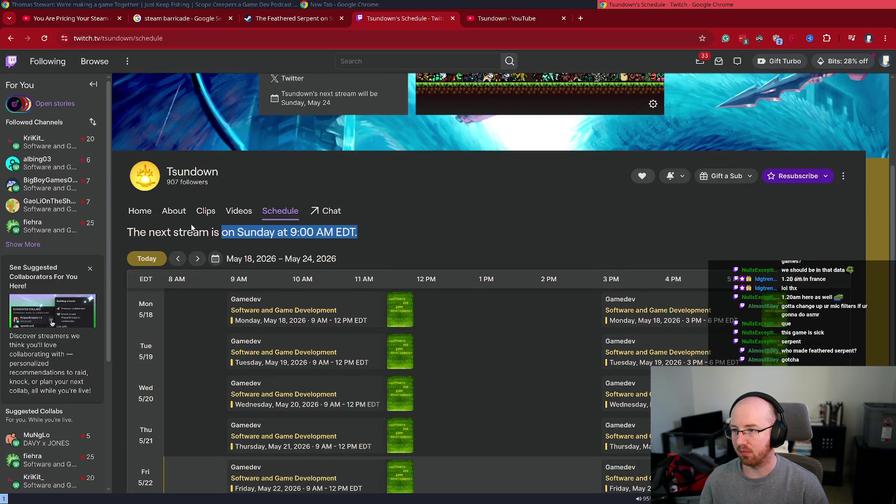
Step: Filter the Videos list to past broadcasts, then back to all videos
click(238, 210)
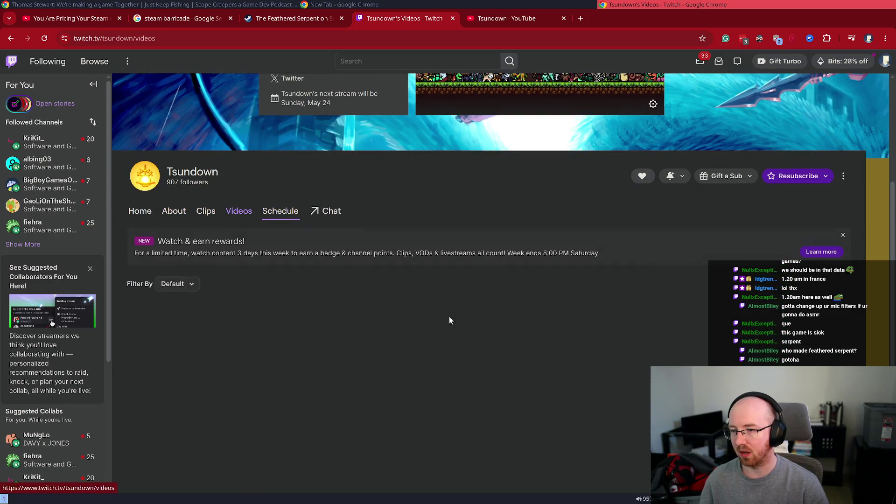
click(182, 284)
click(187, 321)
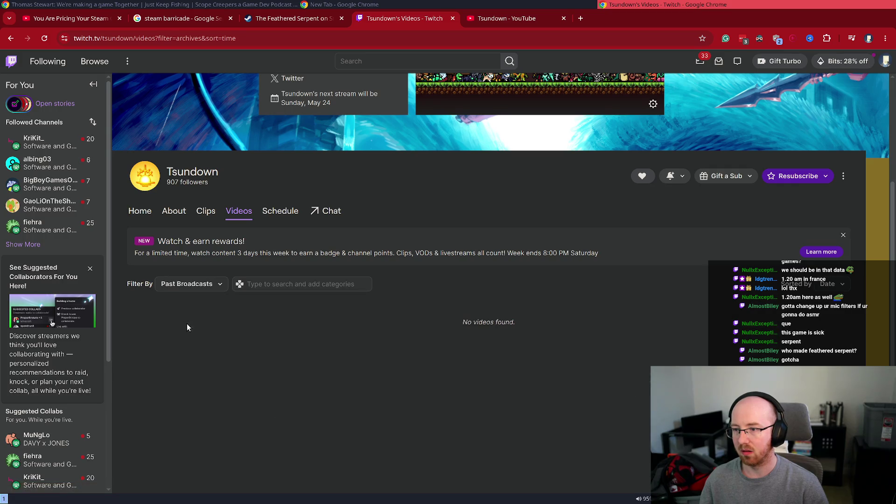
click(199, 287)
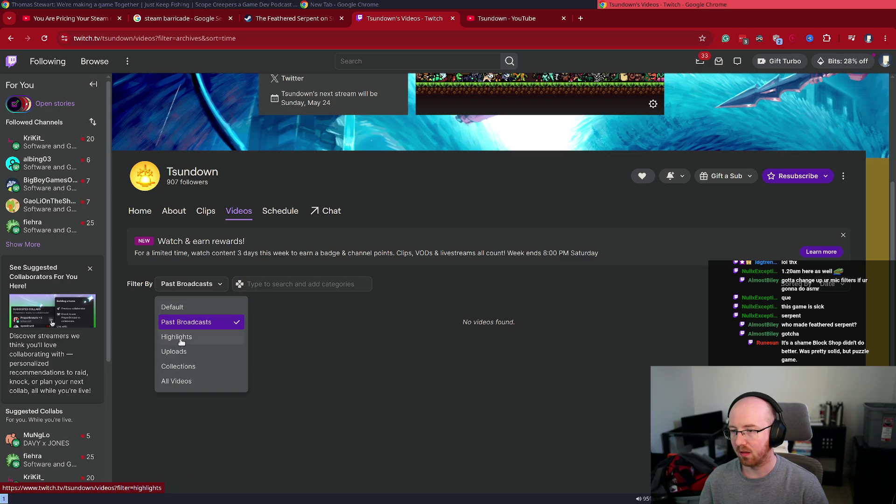
click(176, 380)
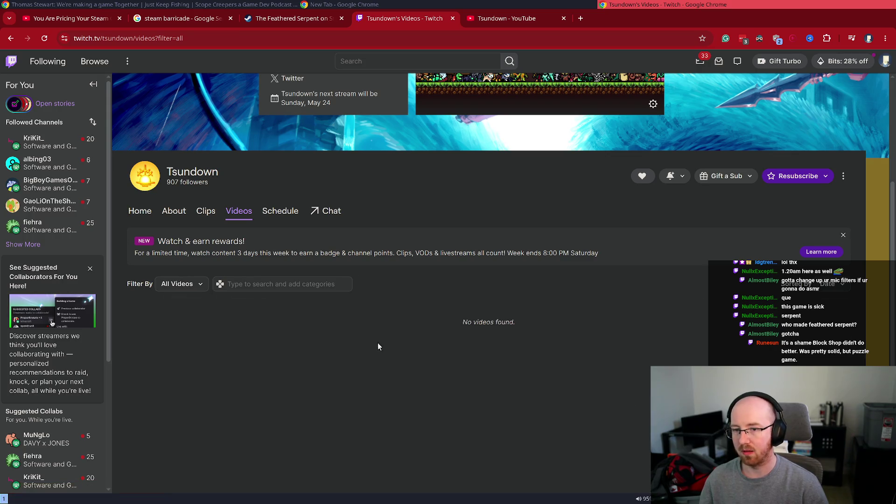
Step: Show the channel's clips filtered to Top 30D
click(206, 214)
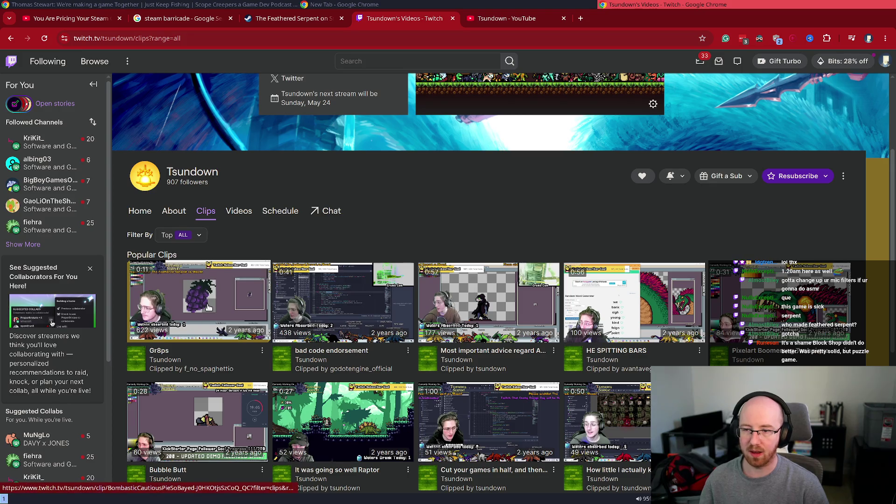
click(181, 234)
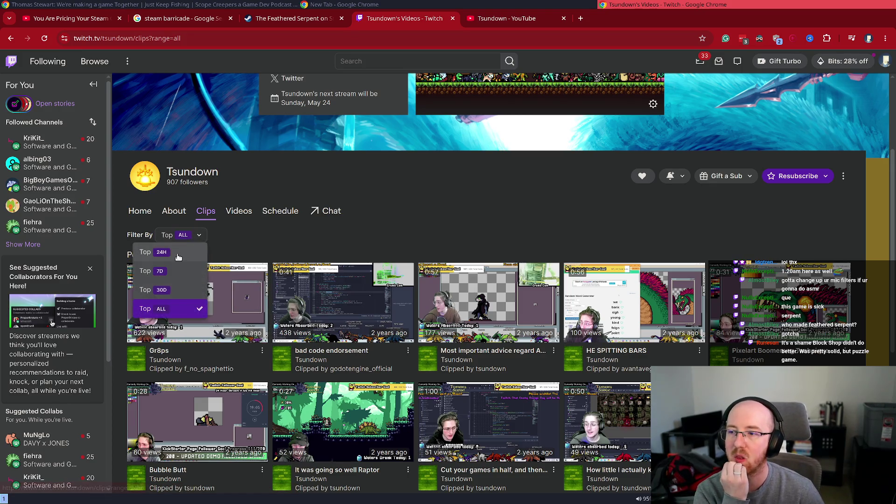
click(174, 287)
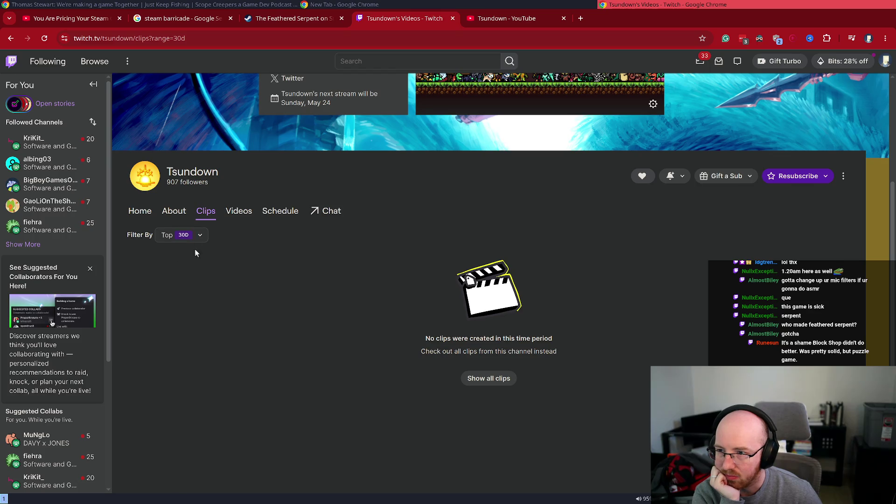
Step: Close the Twitch tab, skim Tsundown's YouTube channel, then close that tab too
key(ctrl+w)
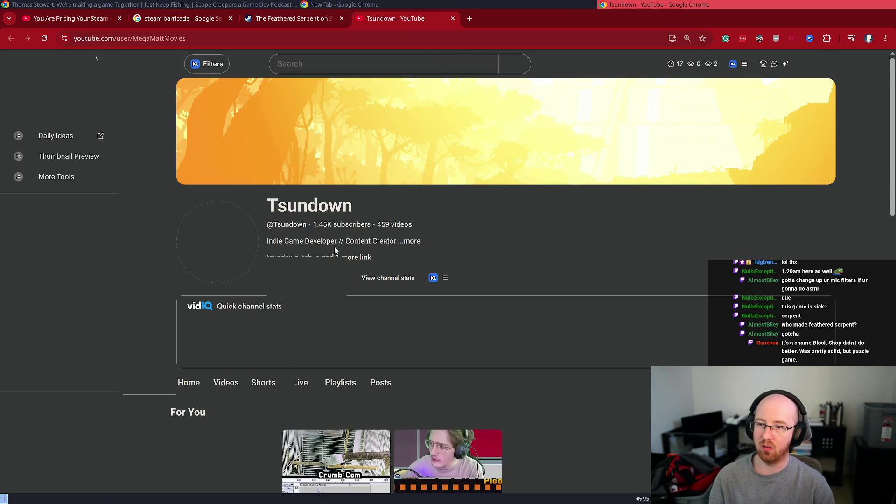
scroll(149, 257, down, 5)
scroll(150, 258, up, 2)
key(ctrl+w)
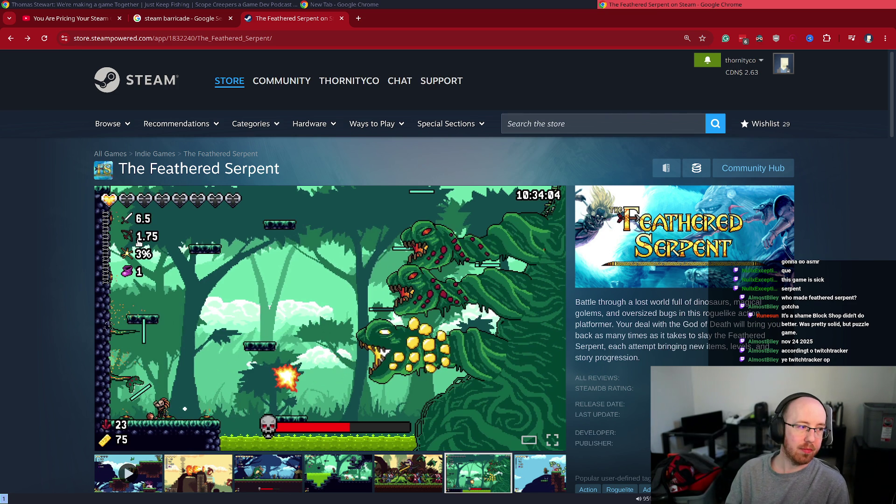
Step: Search the Steam store for 'Block Shop' and open its store page
click(545, 131)
text(Block Shop)
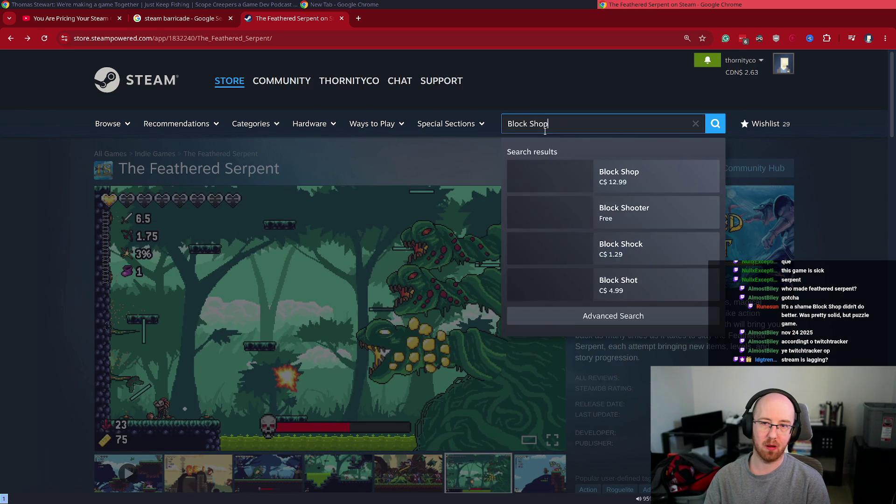
click(722, 194)
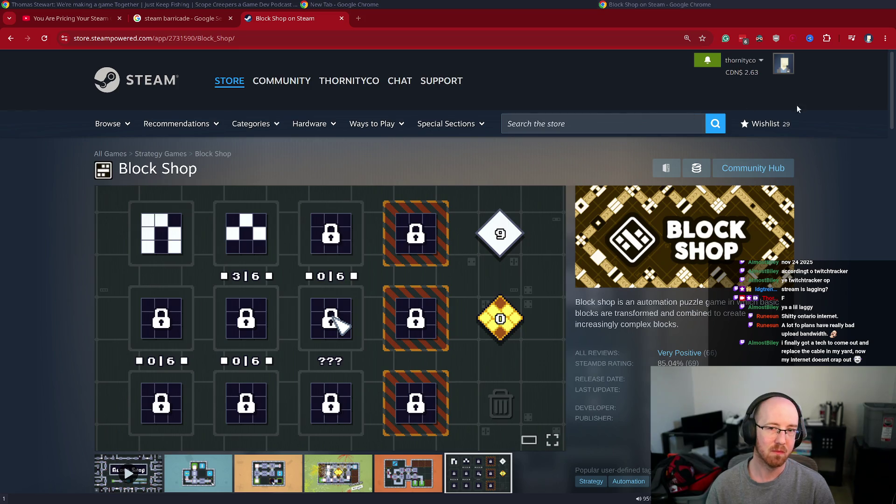
Step: Search Google for 'speed test' in a new tab
key(ctrl+t)
text(speed test)
key(Return)
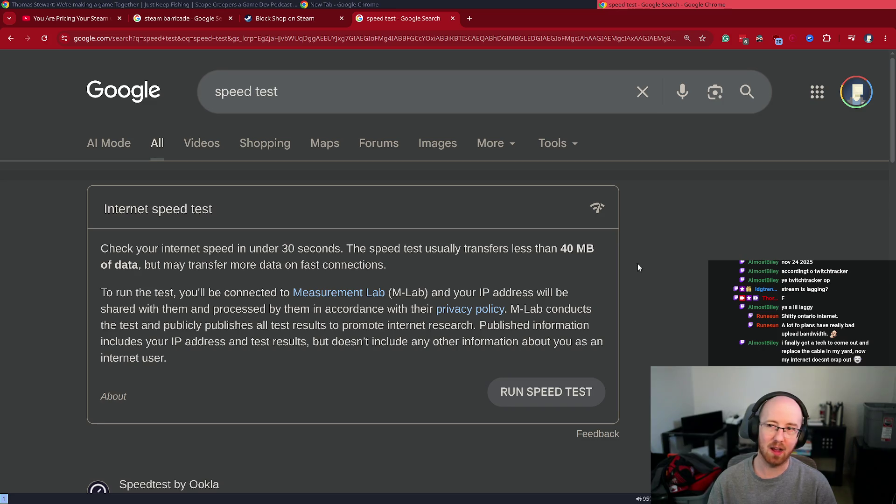
drag(299, 92, 125, 88)
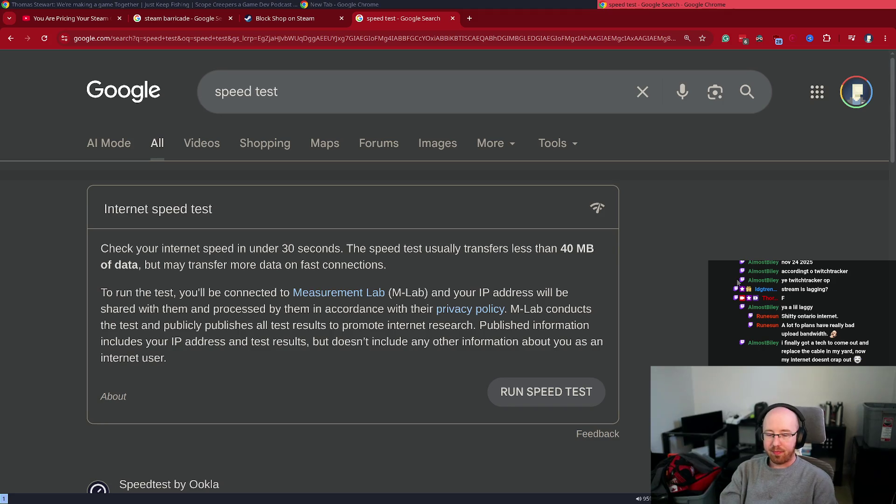
key(ctrl+l)
text(fizz.ca)
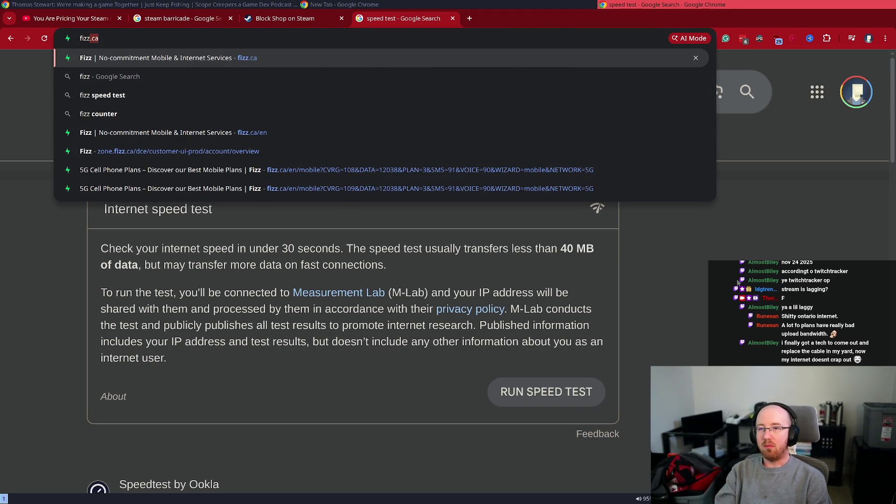
Step: Close the separate speed test window, tile Fizz beside the Steam page, and open residential plans
drag(388, 20, 415, 71)
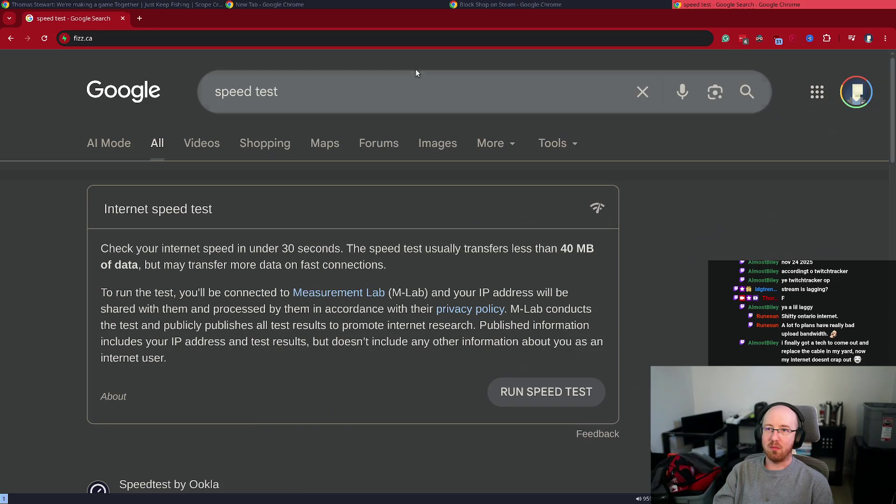
key(ctrl+w)
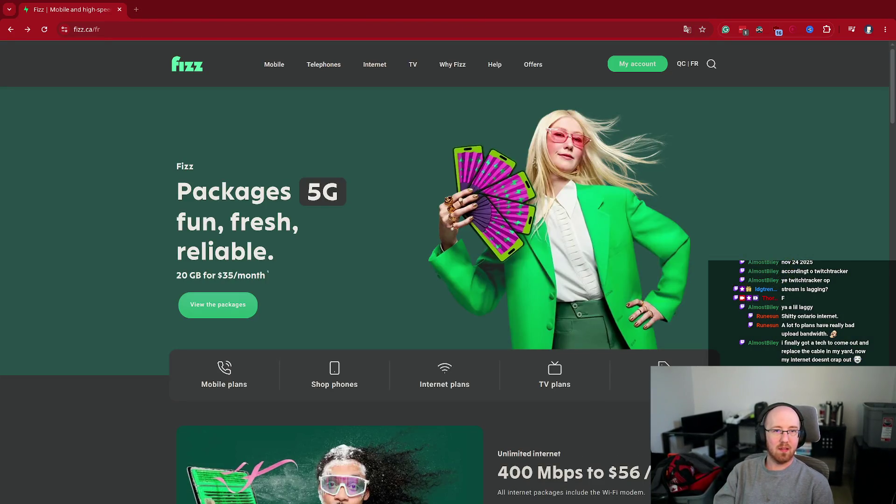
key(super+f)
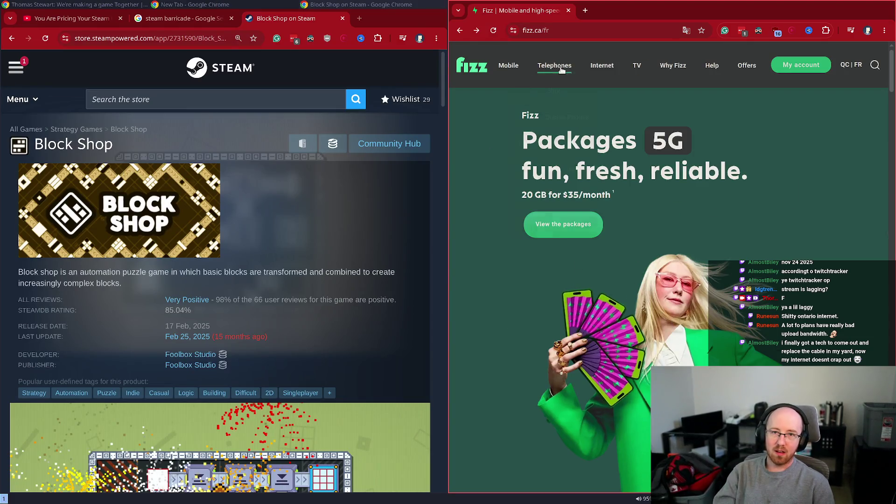
click(602, 68)
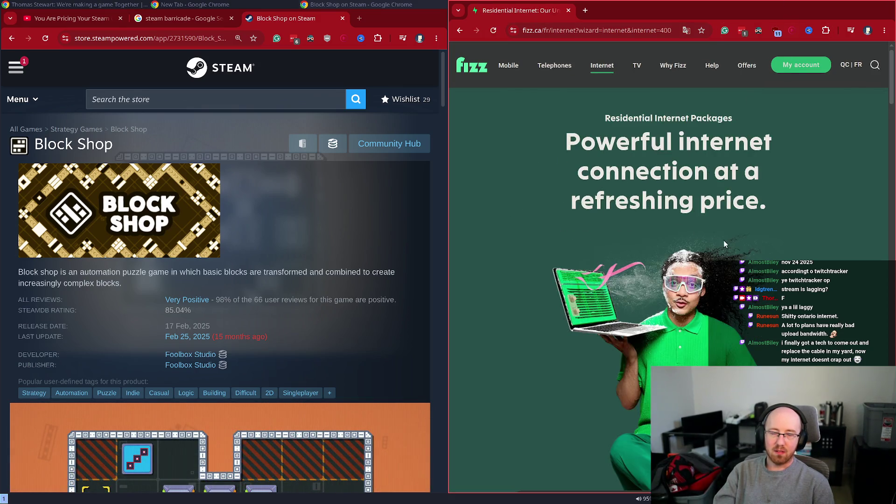
Step: Step the Fizz plan through 400, 500, 940 and 200 Mbps speeds, returning to 400 Mbps
scroll(736, 237, down, 9)
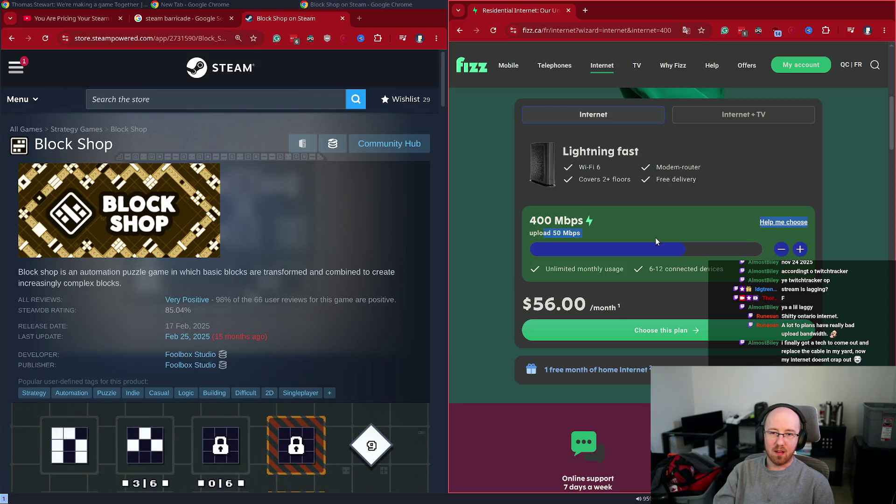
drag(597, 230, 518, 226)
click(559, 230)
click(800, 249)
click(800, 250)
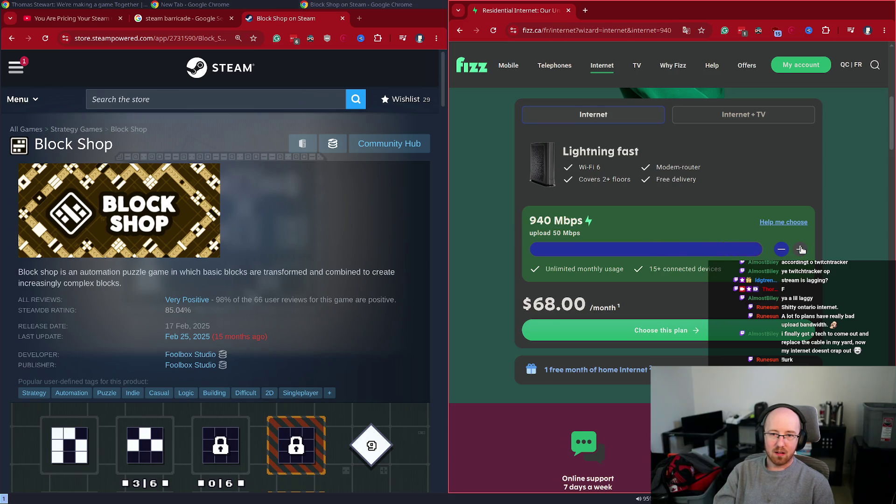
click(781, 249)
click(780, 250)
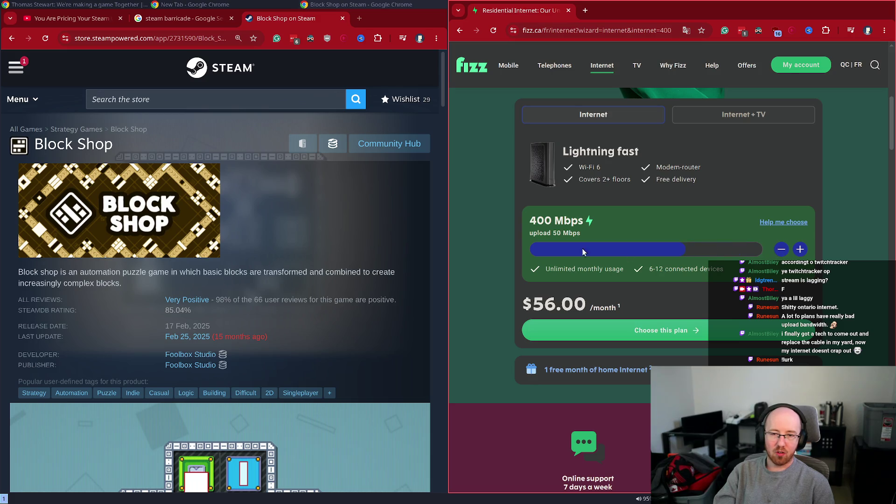
double_click(559, 232)
click(781, 250)
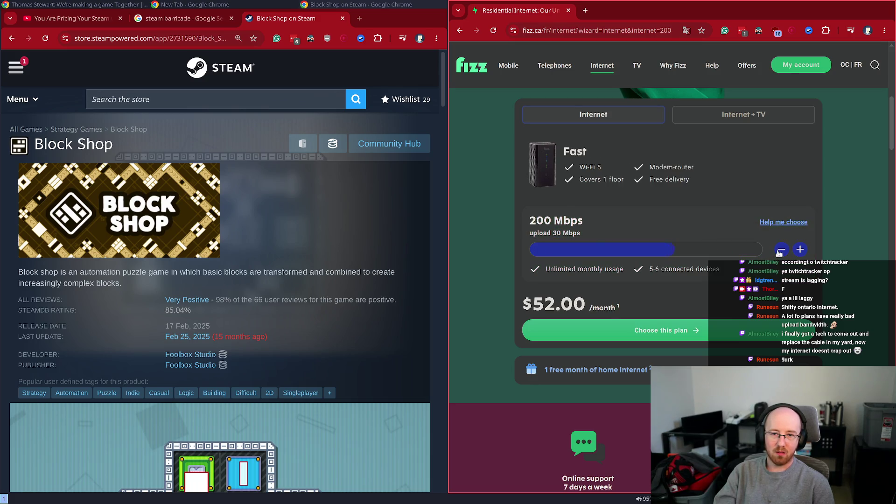
double_click(557, 232)
click(801, 250)
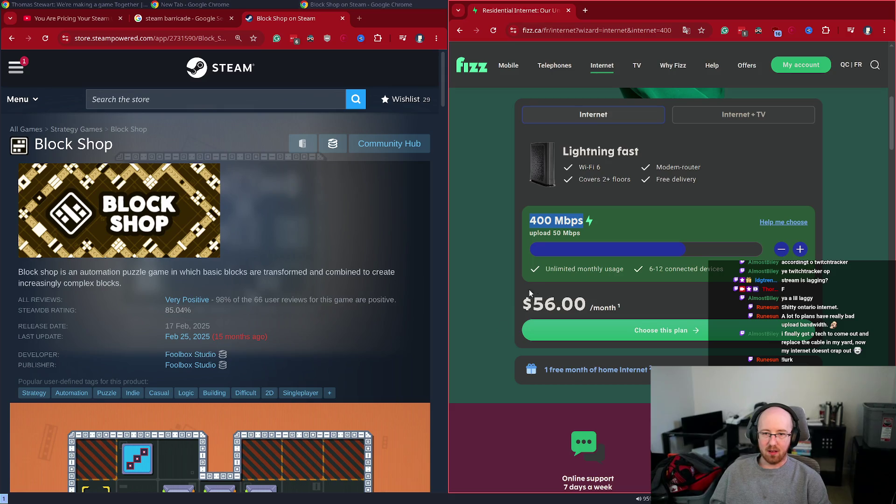
Step: Note the $56.00 price, compare 940 Mbps at $68, return to 400 Mbps, and close Fizz
mouse_move(525, 304)
mouse_down()
mouse_move(616, 308)
mouse_move(586, 304)
mouse_up()
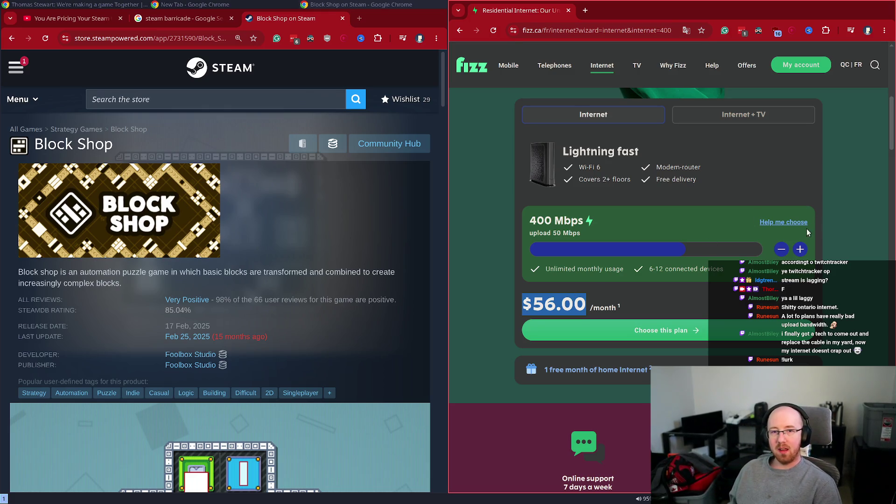
click(800, 249)
click(800, 250)
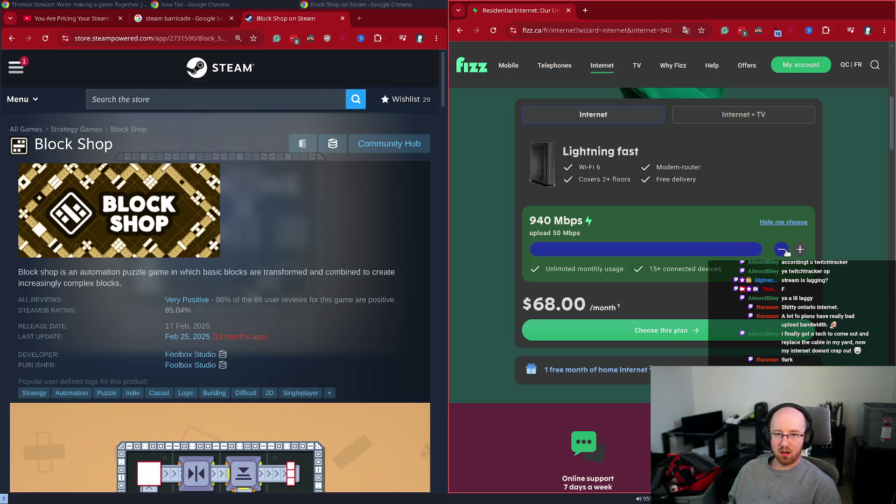
click(781, 249)
click(781, 249)
double_click(564, 233)
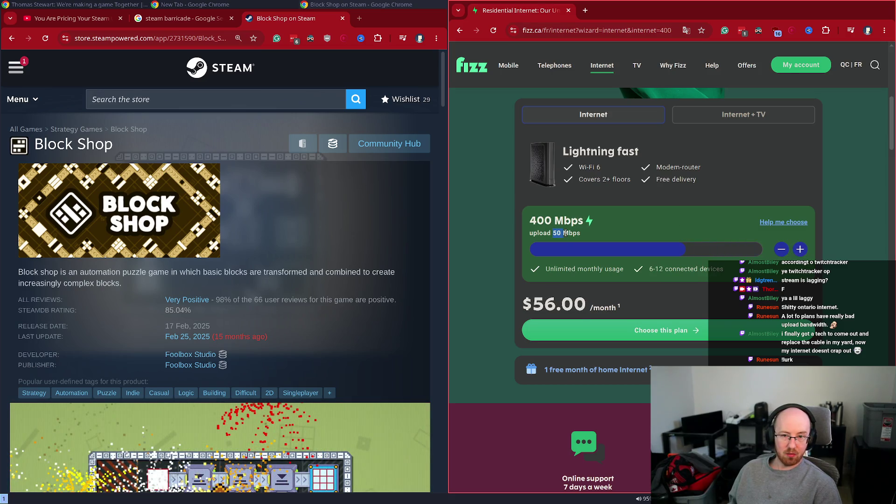
click(565, 233)
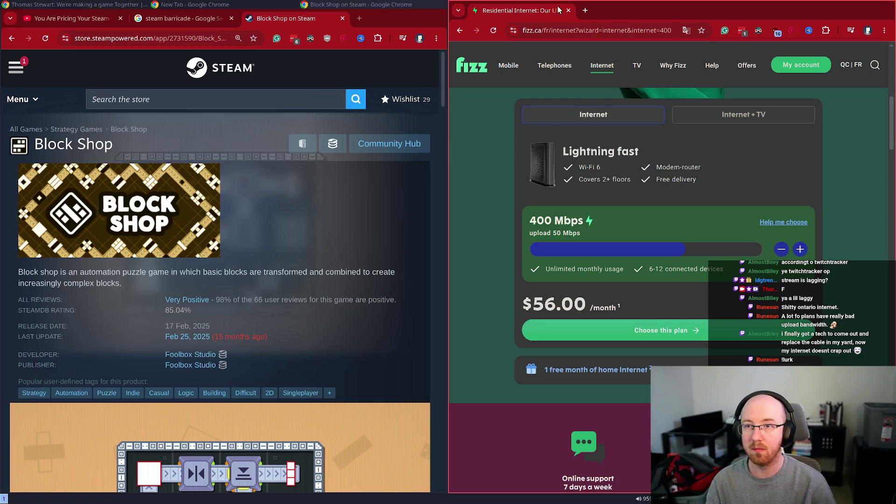
click(569, 11)
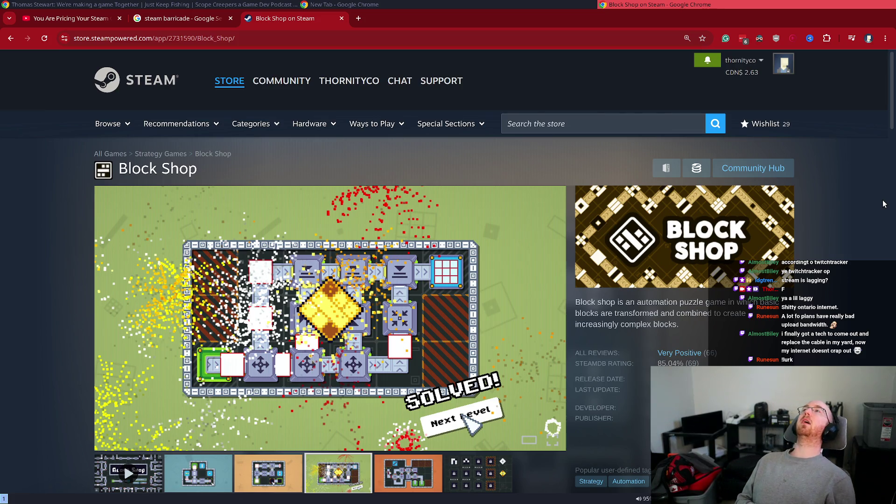
Step: Scroll the Block Shop store page to its locked-levels screenshot and CDN$ 12.99 price
scroll(415, 428, down, 2)
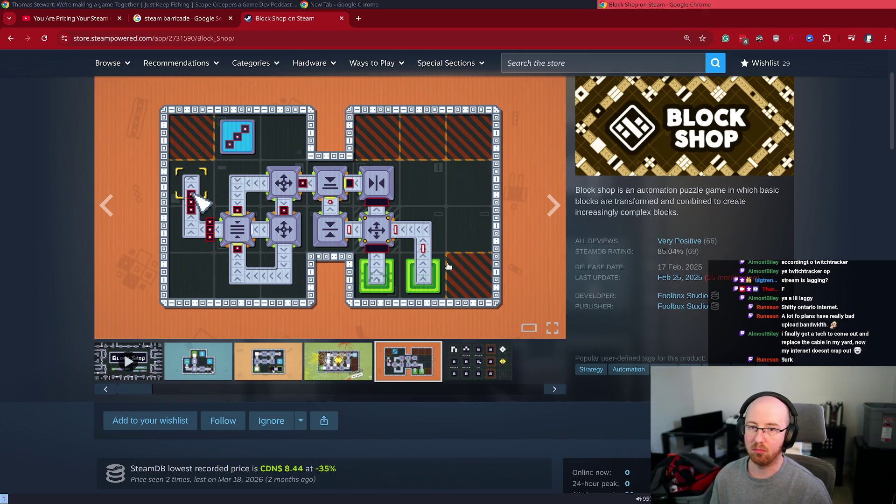
scroll(485, 345, down, 5)
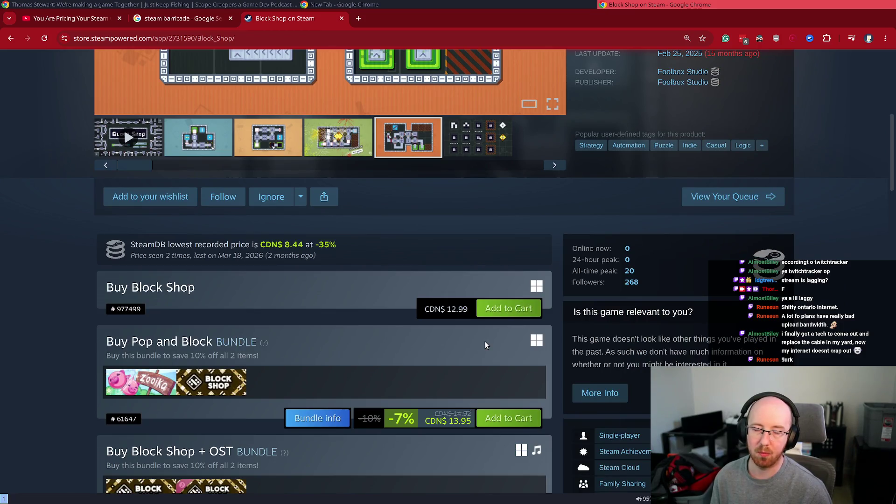
scroll(483, 345, down, 5)
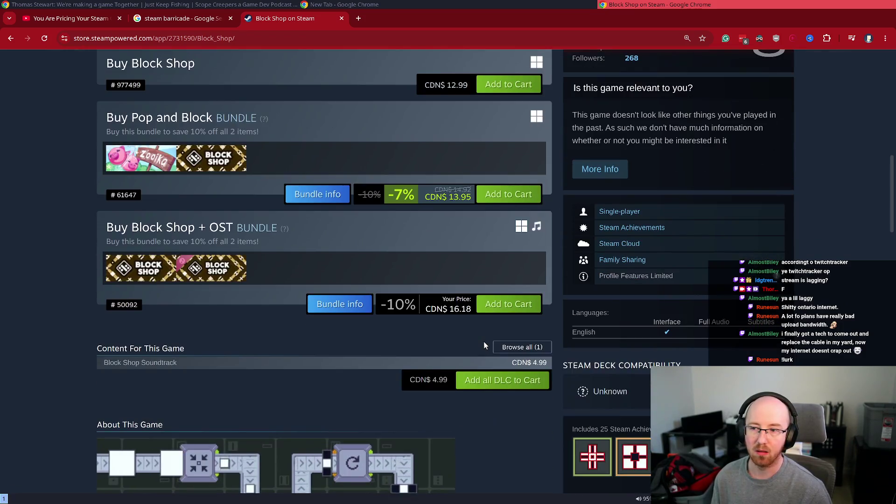
scroll(480, 347, down, 4)
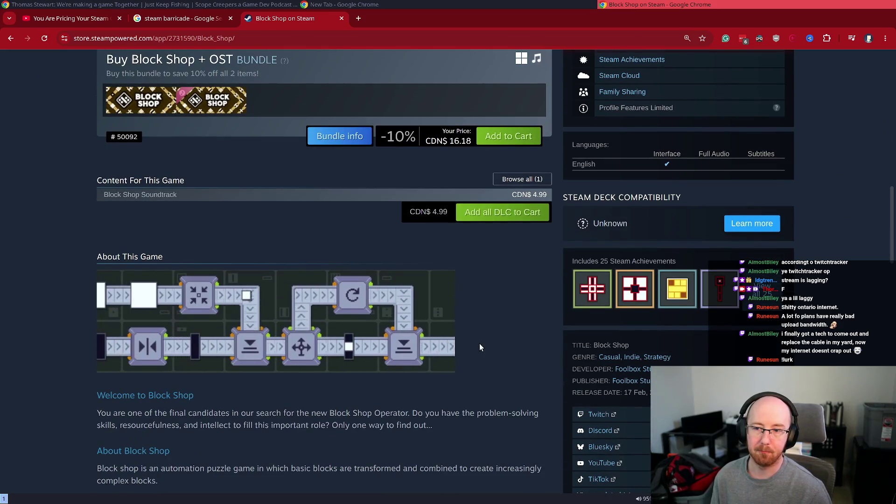
scroll(480, 344, up, 6)
scroll(480, 344, up, 10)
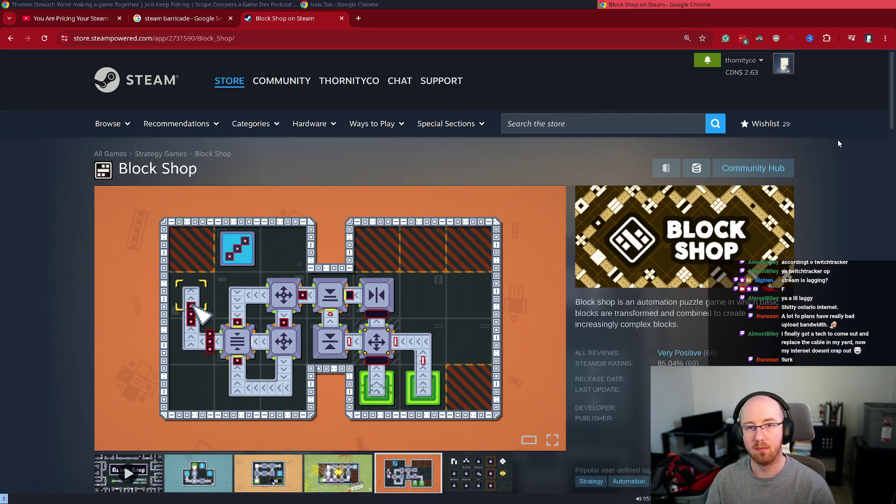
scroll(798, 311, down, 5)
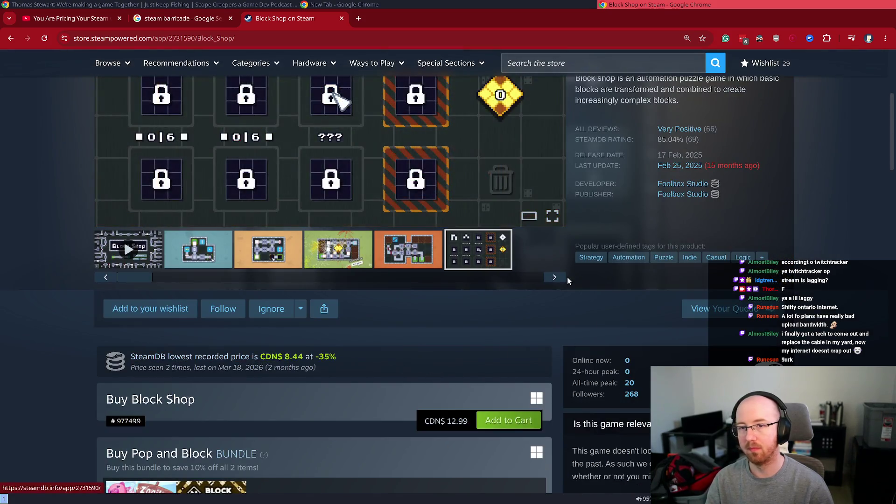
Step: Open the Foolbox Studio developer page and view Scope Creep's store page in a new tab
click(676, 186)
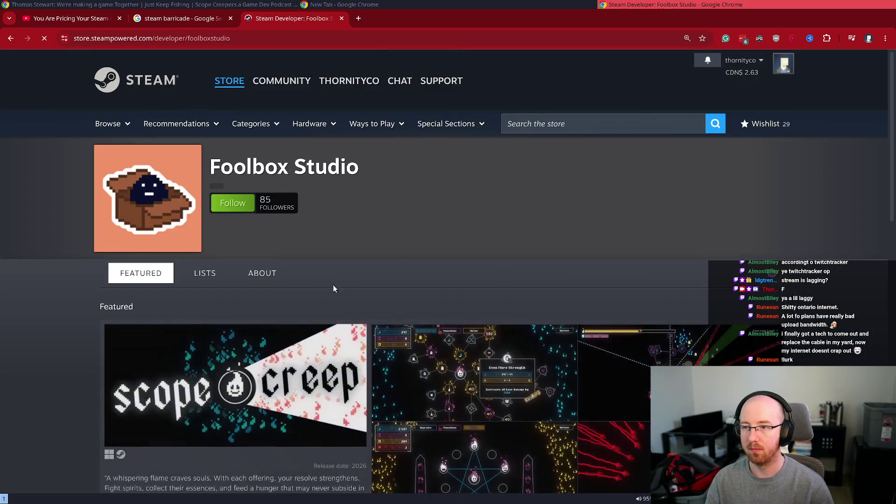
scroll(249, 276, down, 6)
scroll(248, 273, down, 10)
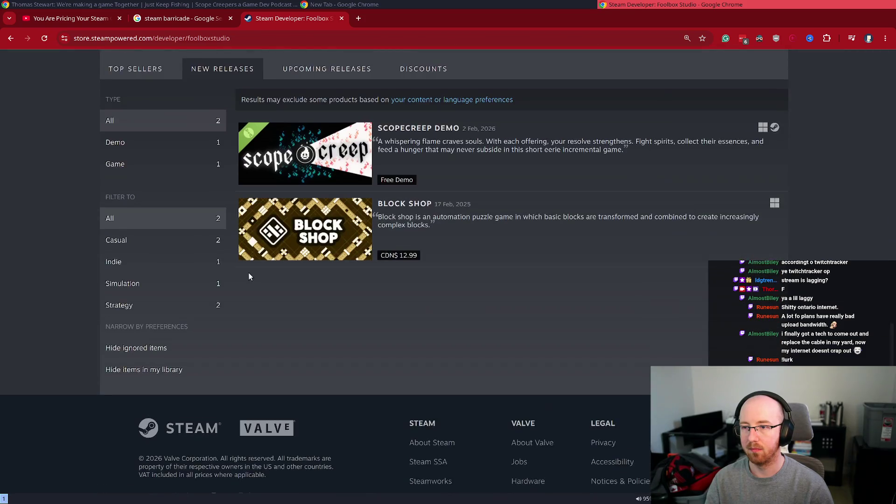
scroll(248, 272, up, 11)
scroll(256, 251, up, 4)
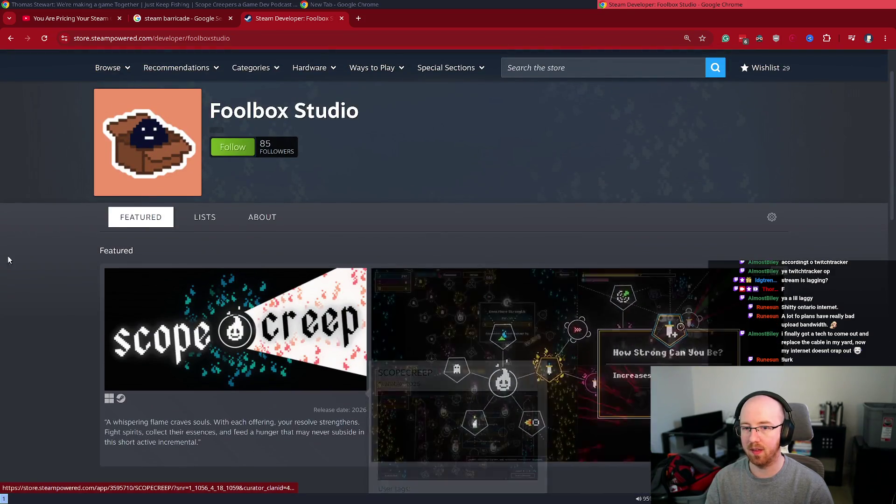
middle_click(296, 342)
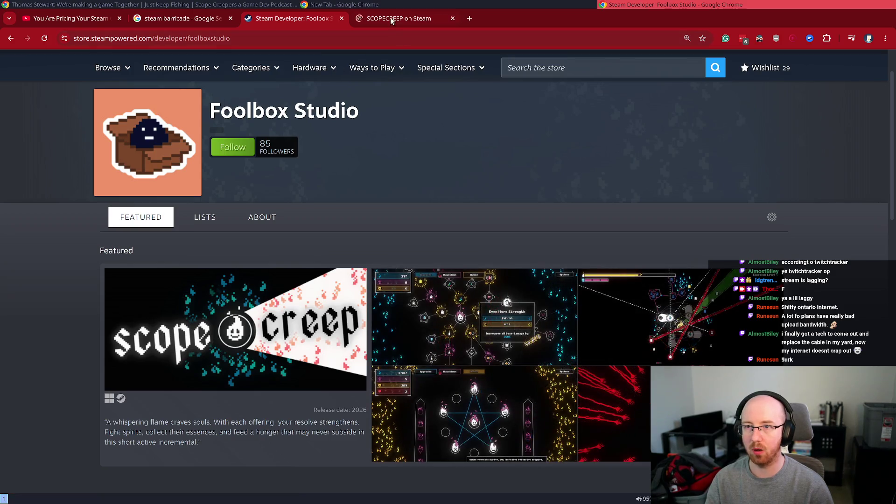
click(393, 18)
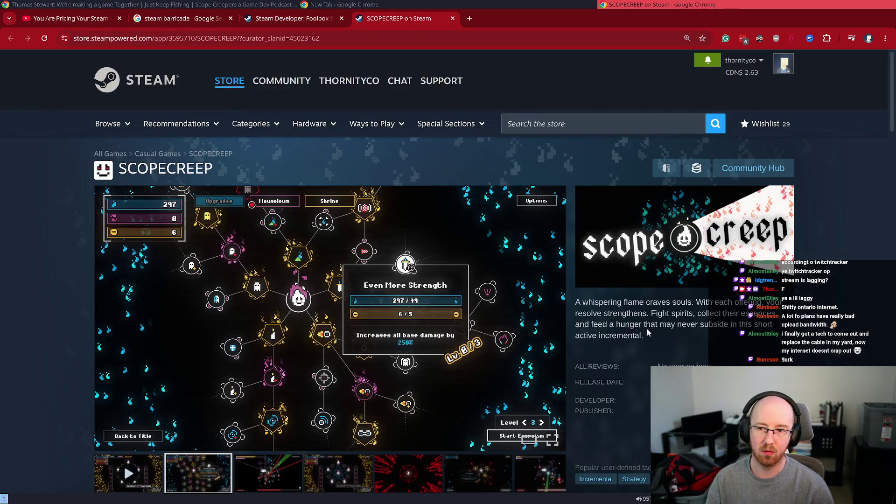
scroll(646, 330, down, 2)
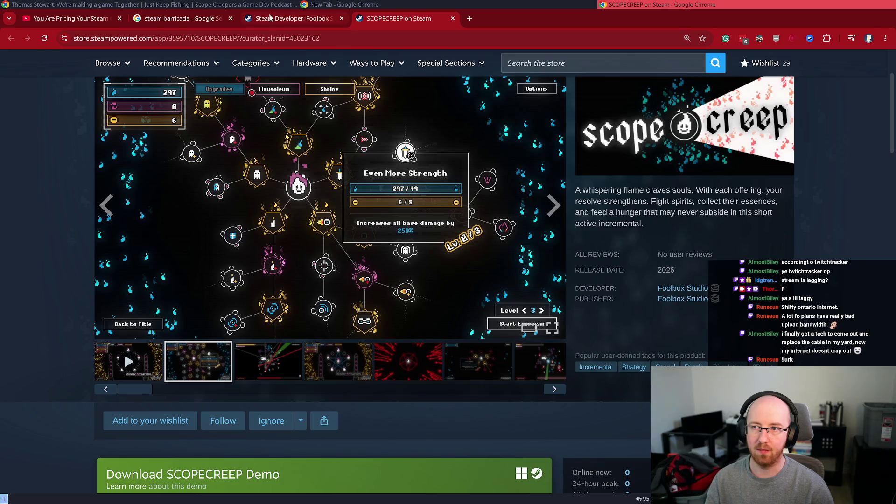
Step: Open Block Shop's store page in a new tab and check its Feb 2025 release date
key(ctrl+shift+Tab)
scroll(268, 309, down, 5)
middle_click(269, 309)
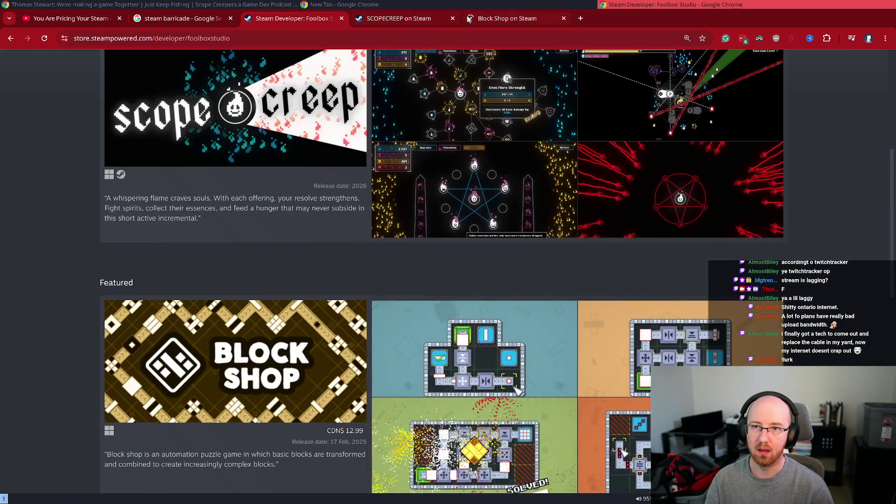
click(507, 18)
scroll(677, 179, down, 3)
mouse_move(675, 155)
mouse_down()
mouse_move(724, 148)
mouse_move(715, 154)
mouse_up()
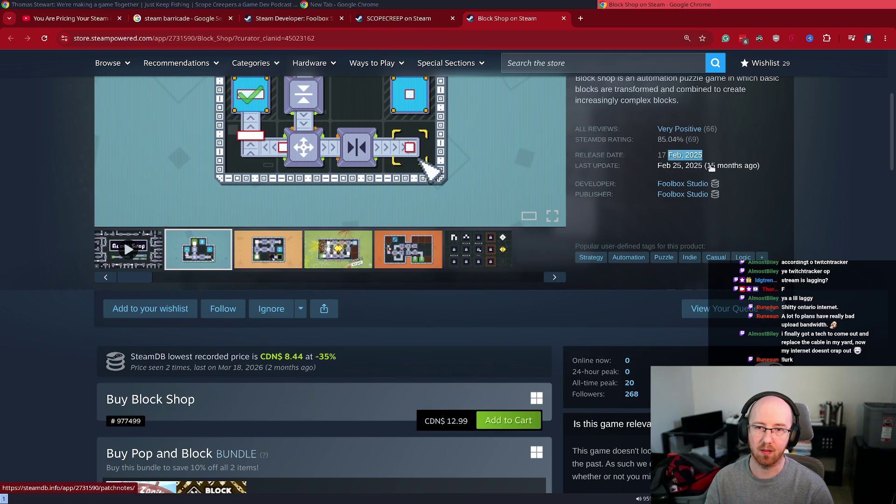
click(727, 153)
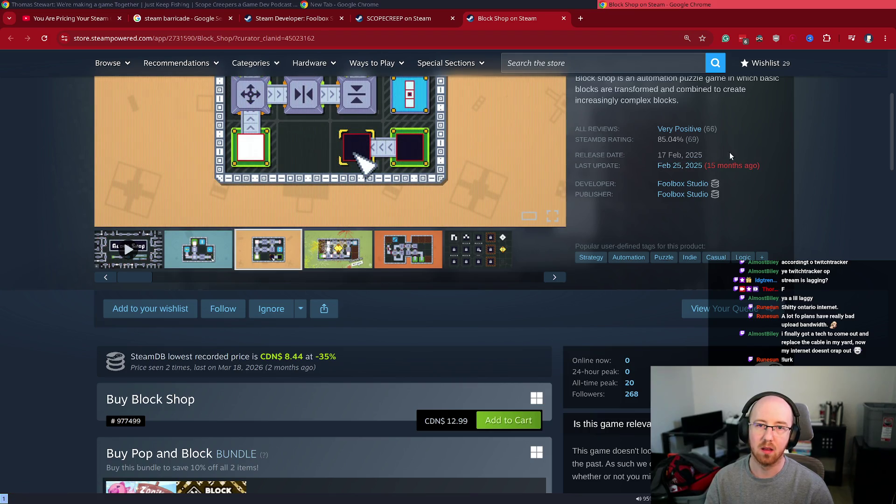
scroll(733, 158, up, 3)
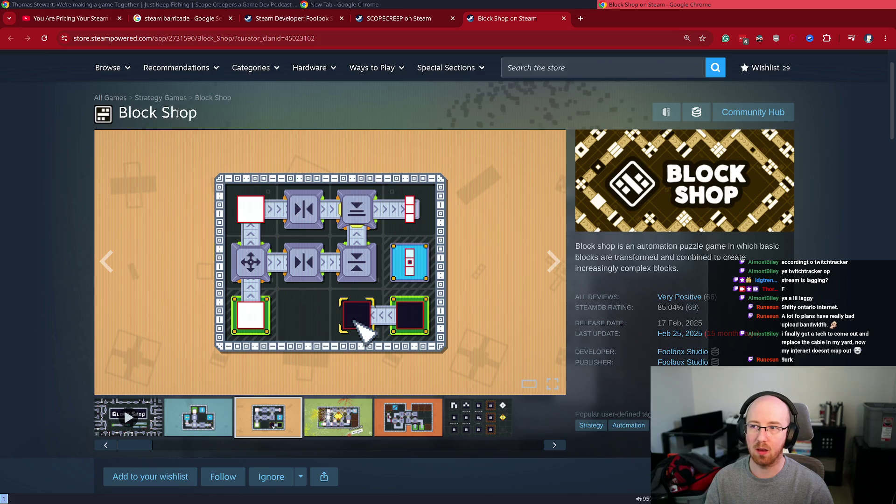
Step: Select the Block Shop title, then load Gamalytic in a new tab
triple_click(138, 113)
key(ctrl+c)
key(ctrl+t)
text(gama)
key(Return)
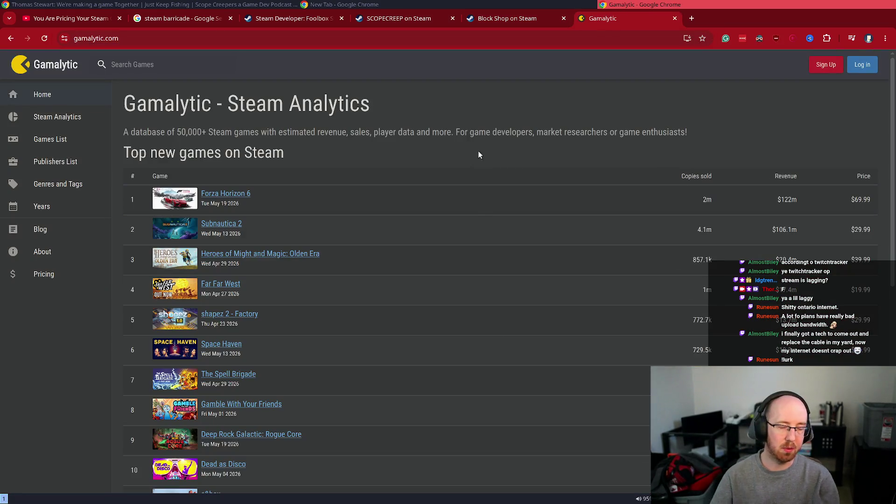
Step: Search Gamalytic for Block Shop and open its stats page
click(143, 65)
key(ctrl+v)
key(Return)
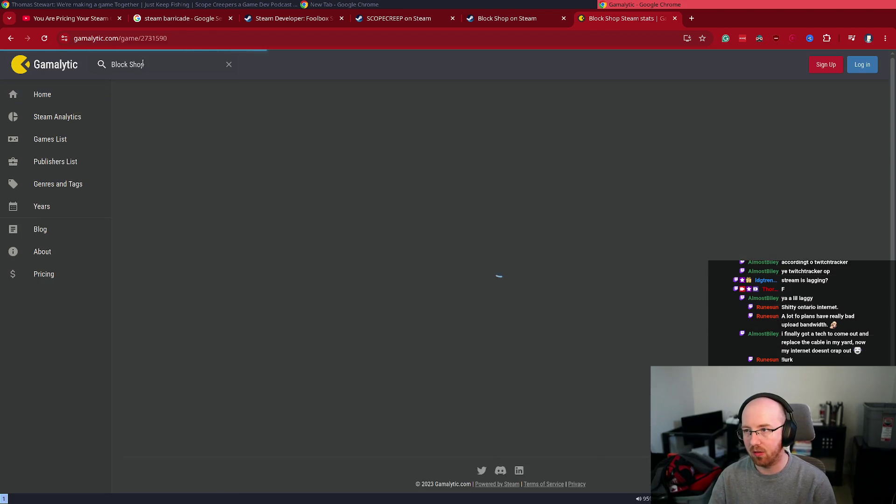
scroll(434, 376, down, 5)
scroll(434, 382, down, 4)
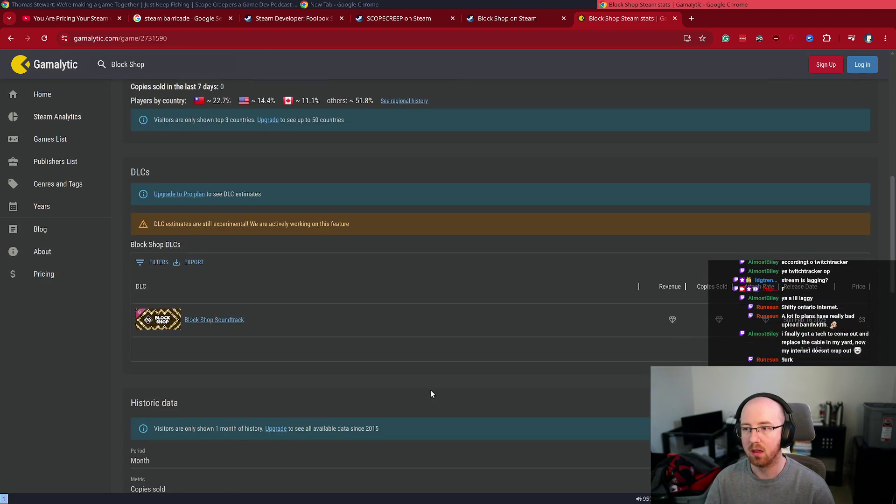
scroll(374, 375, up, 5)
Step: Highlight Block Shop's 1k copies sold and $8.2k gross revenue, then close the Gamalytic tab
mouse_move(241, 239)
mouse_down()
mouse_move(280, 241)
mouse_move(99, 235)
mouse_up()
click(123, 251)
triple_click(129, 240)
click(130, 239)
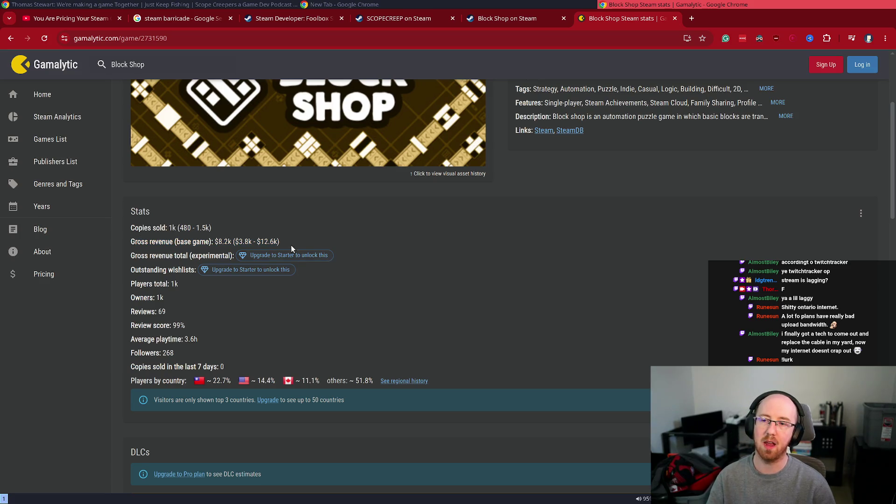
drag(290, 246, 138, 228)
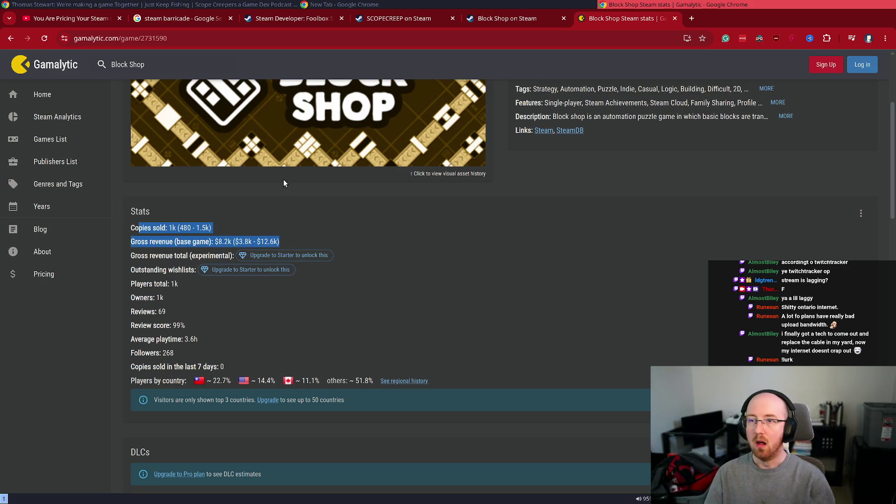
key(ctrl+w)
key(super+d)
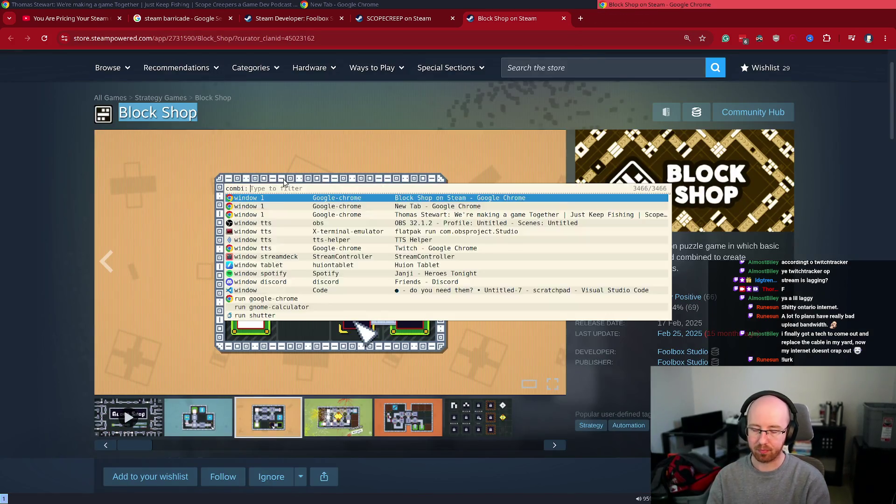
Step: Launch GNOME Calculator and compute 24000 × .7 = 16800, then × .9 = 15120
text(gnome-calc)
key(Return)
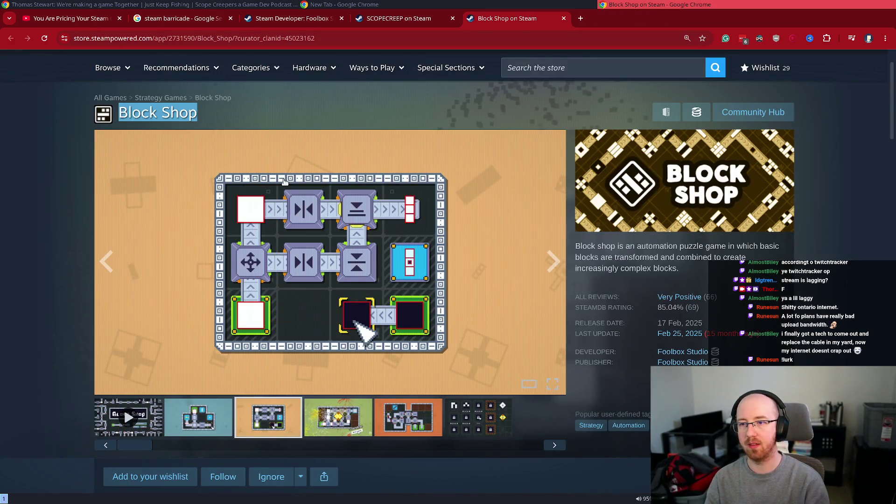
text(24000)
text(*.7)
key(Return)
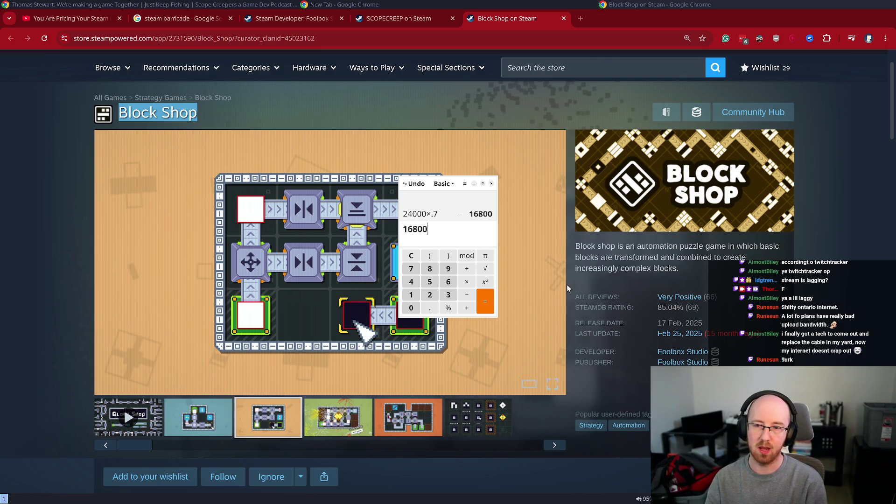
text(*.9)
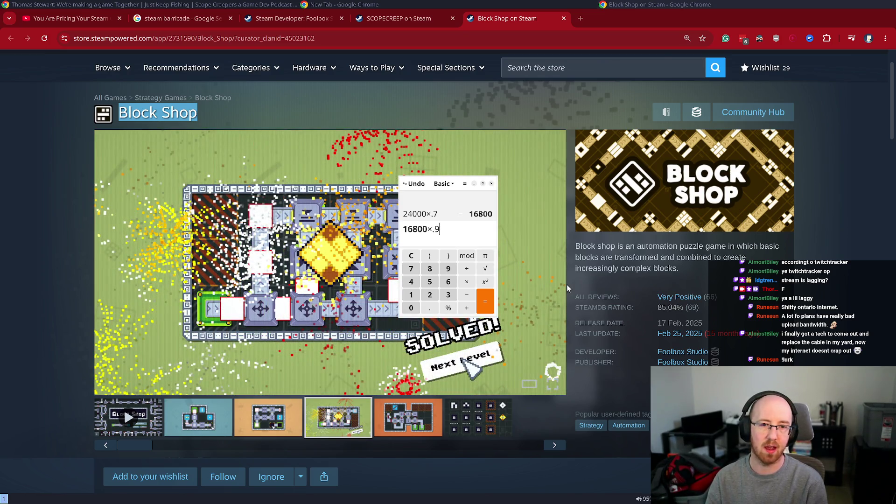
key(Return)
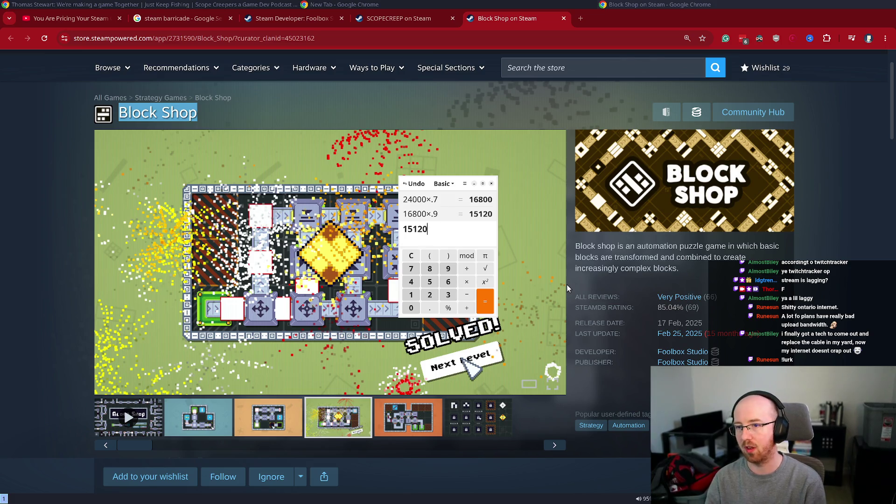
Step: Discard the half-typed *.3 and clear the calculator entry
text(*)
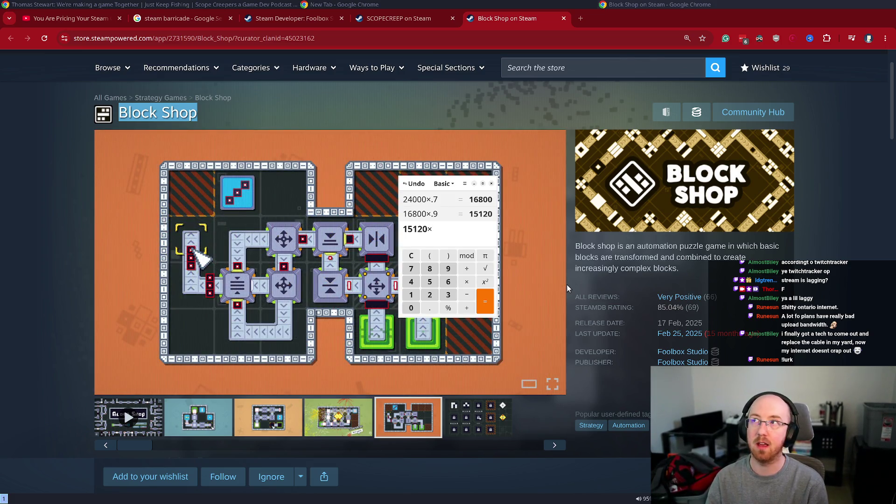
text(.3)
key(BackSpace)
key(BackSpace)
key(BackSpace)
key(ctrl+a)
key(BackSpace)
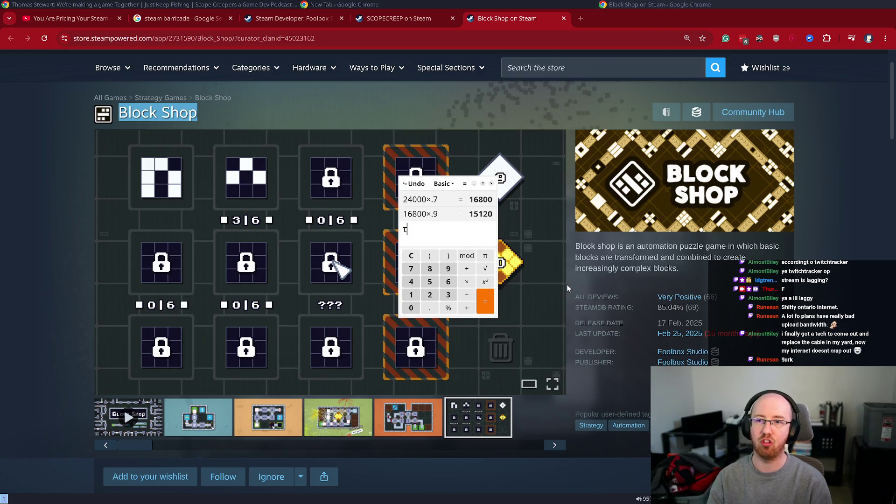
click(578, 21)
Step: Search Google for '15120 usd to cad' and select the 20,905.67 result
text(15120 usd to cad)
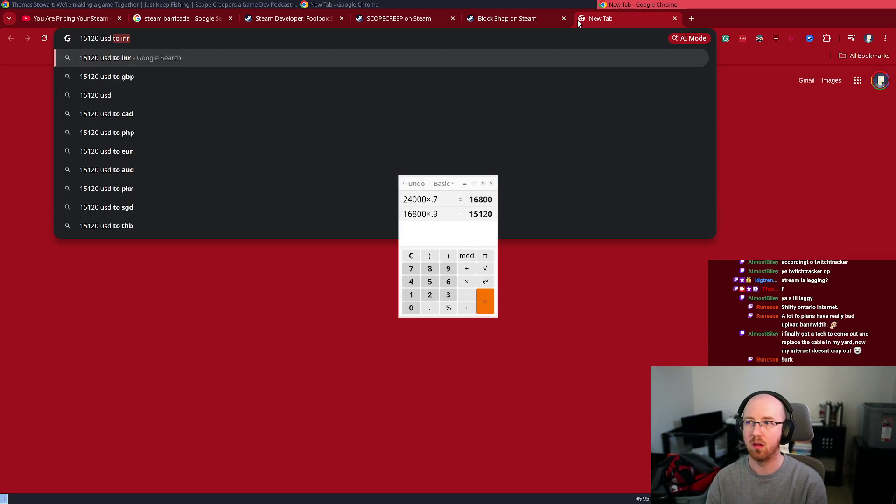
key(Return)
drag(250, 233, 56, 226)
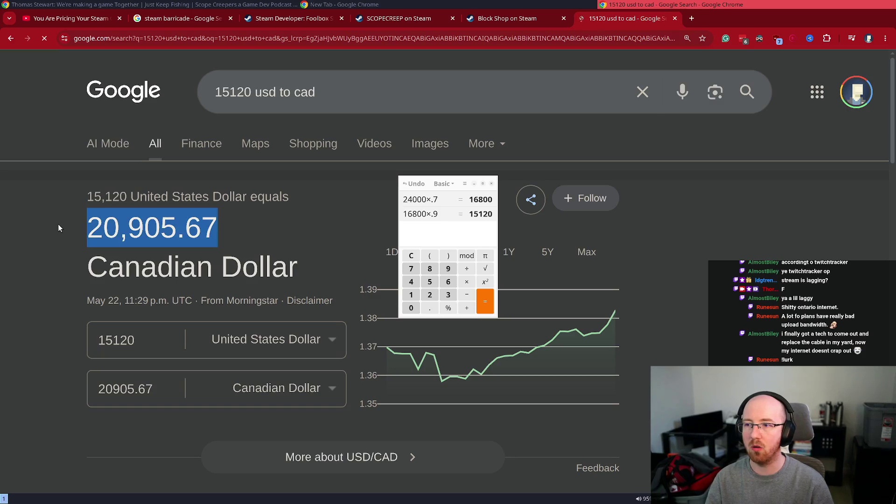
Step: Enter 20905.67 in the calculator and close the conversion tab
click(439, 236)
text(20905.67)
key(ctrl+a)
key(BackSpace)
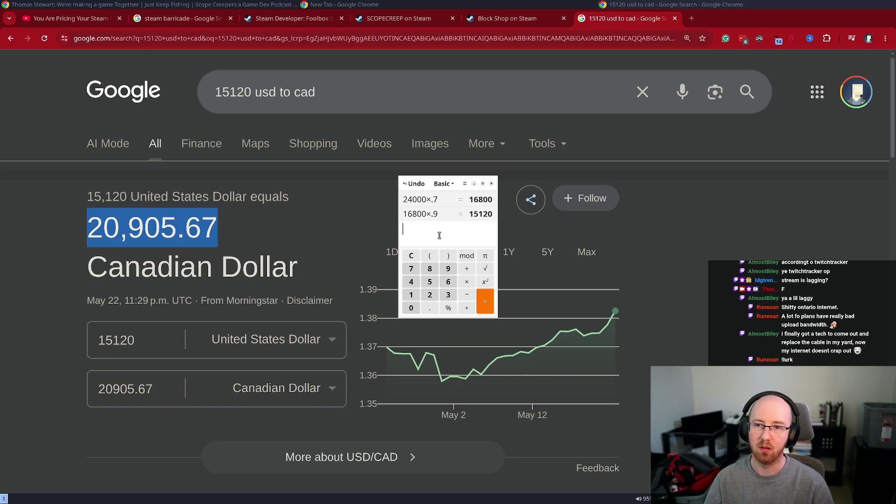
text(20905.67)
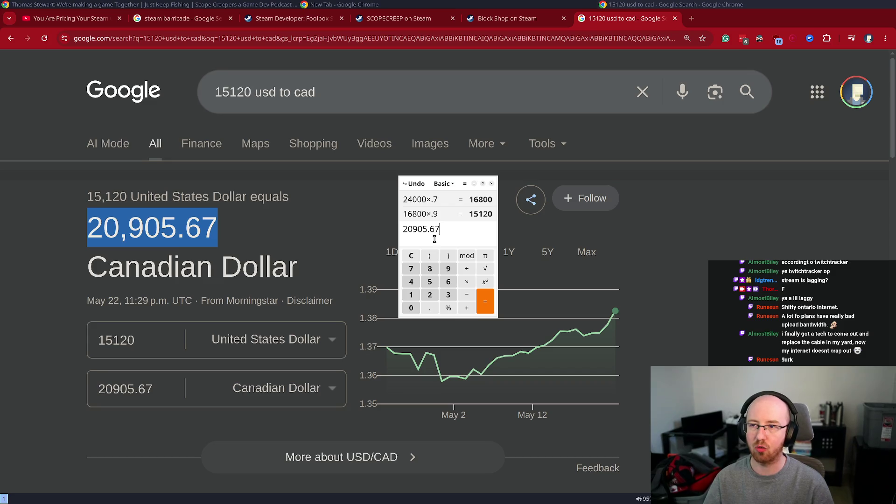
click(169, 224)
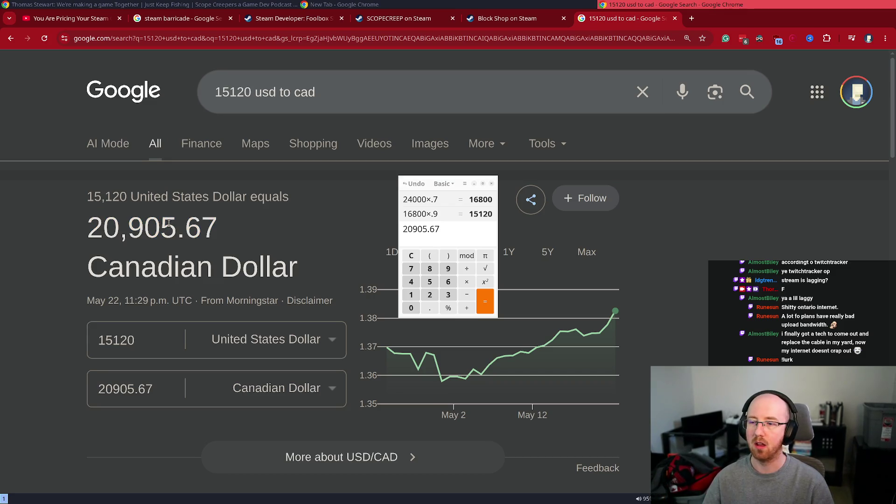
middle_click(617, 18)
click(457, 238)
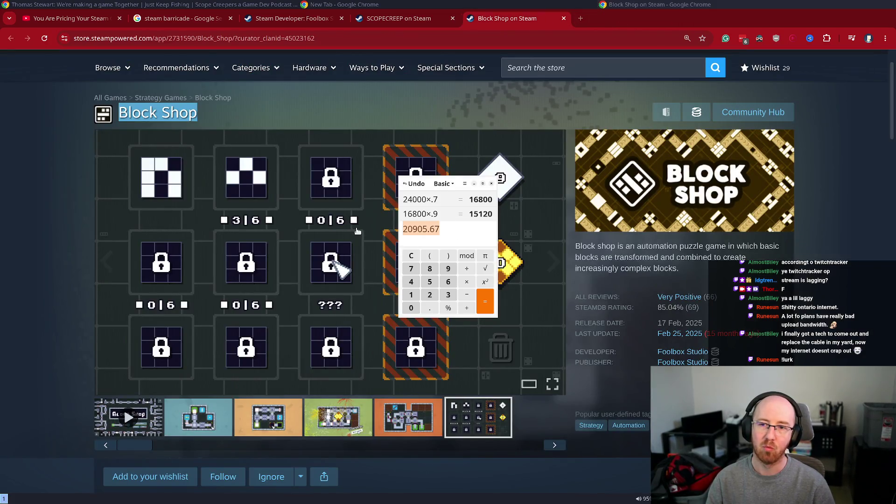
Step: Divide 20905.67 by 15 in the calculator, giving 1393.711333333
click(457, 238)
text(/15)
key(Return)
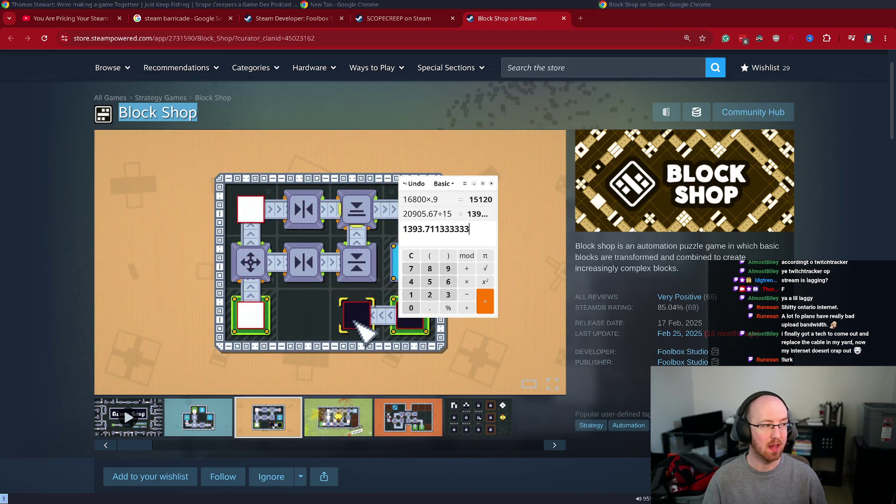
Step: Subtract 800, 50 and 35 from the total, bringing it to 508.71
text(-80)
text(00)
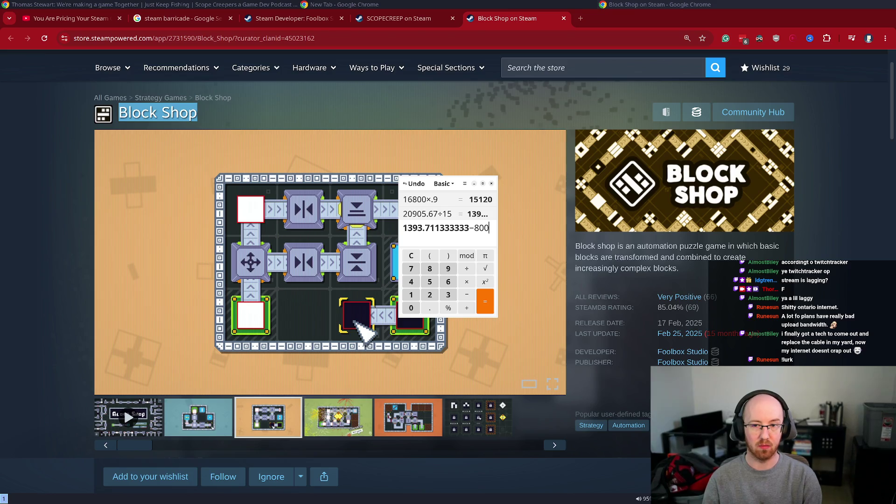
key(Return)
text(-50)
key(Return)
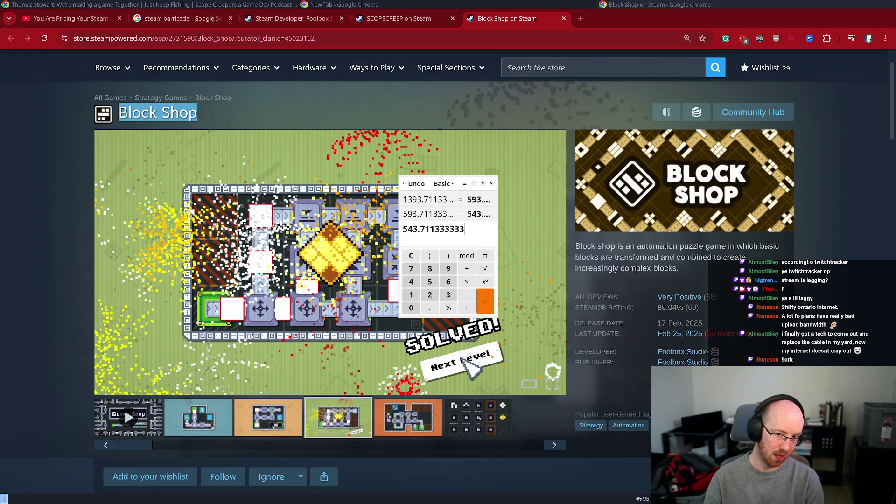
text(-35)
key(Return)
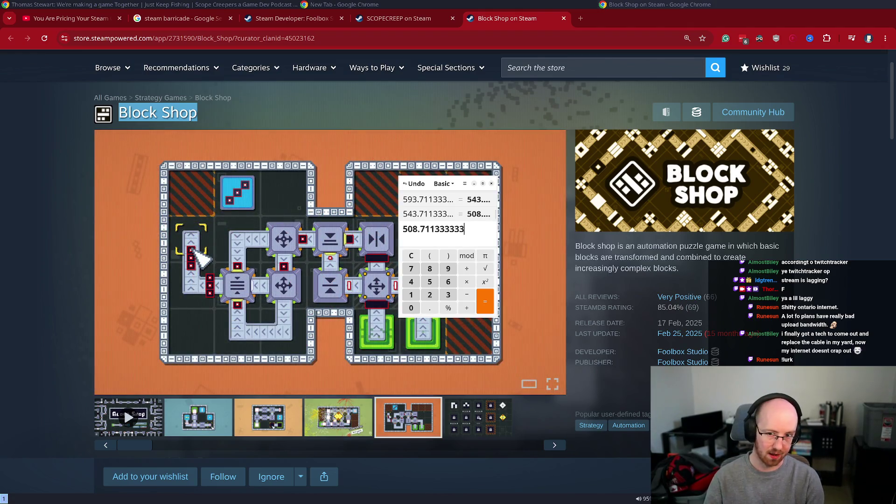
Step: Subtract 80 twice more to reach 348.711333333 and select the result
text(-)
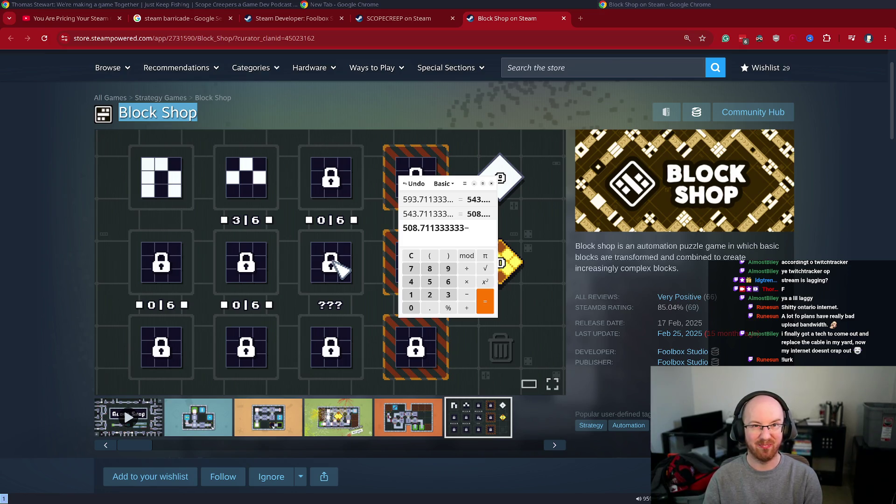
text(80)
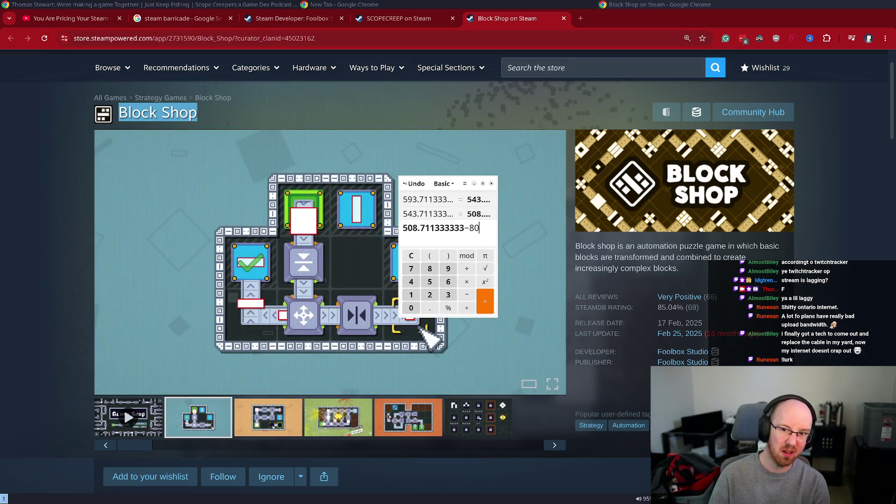
key(Return)
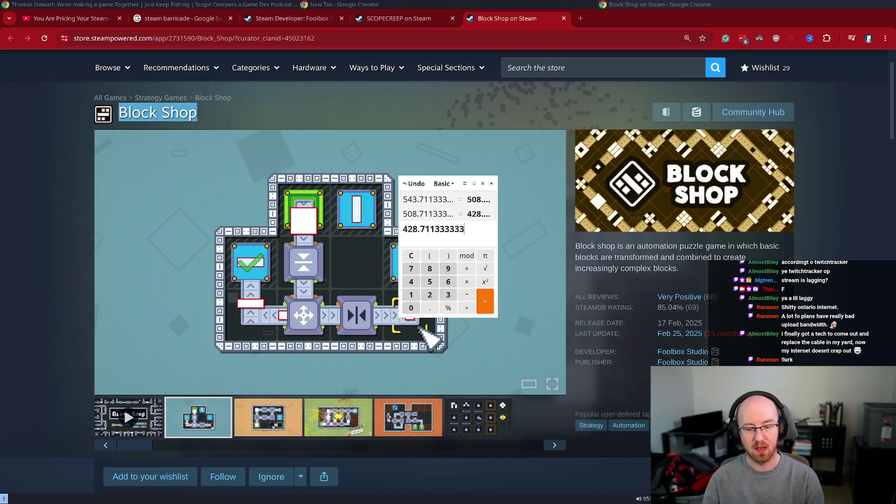
text(-)
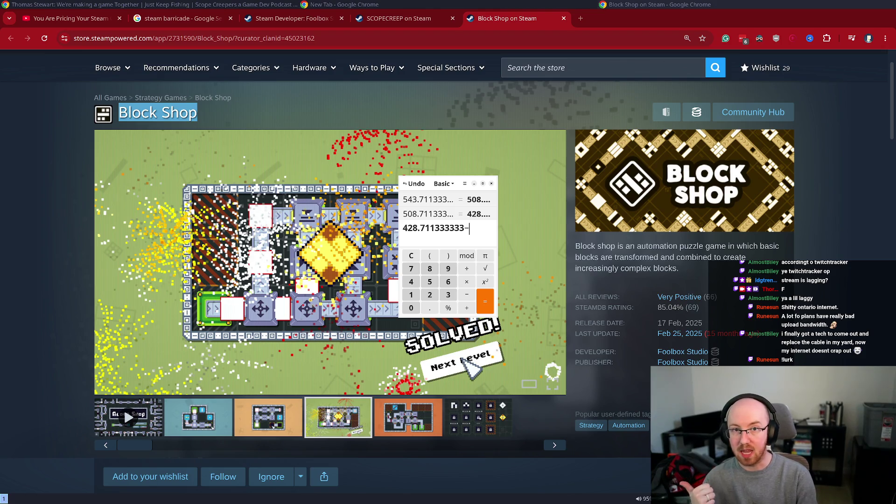
text(80)
key(Return)
key(ctrl+a)
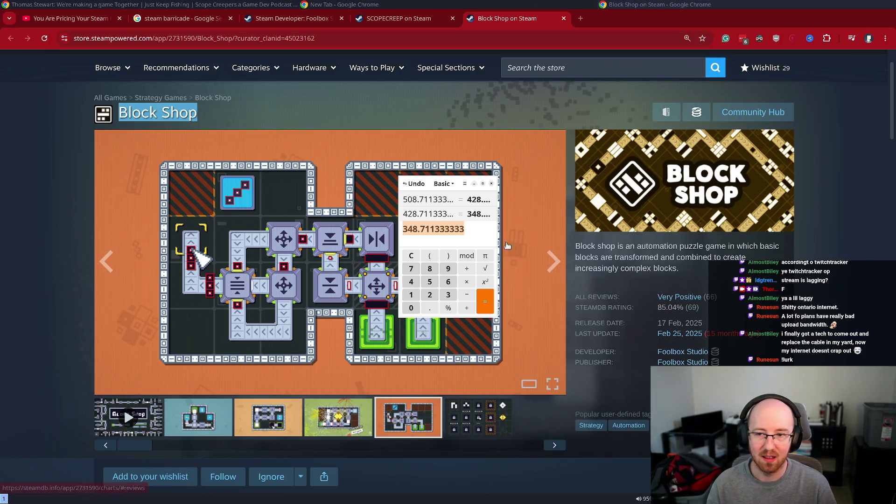
click(504, 252)
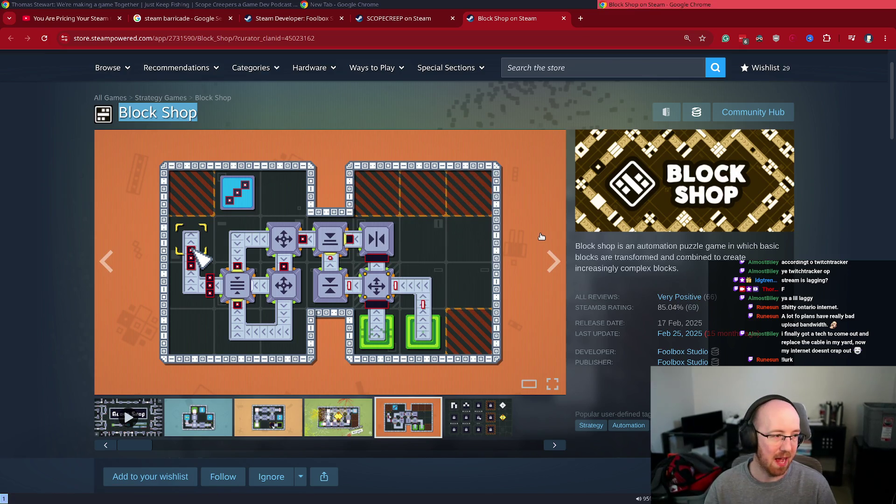
Step: Close the Block Shop tab and scroll its store page to the purchase section with 268 followers
key(ctrl+w)
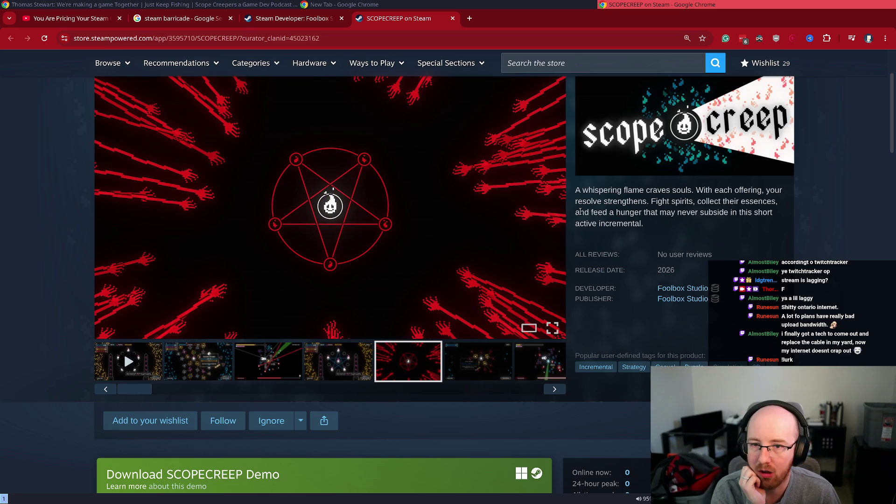
scroll(589, 219, down, 3)
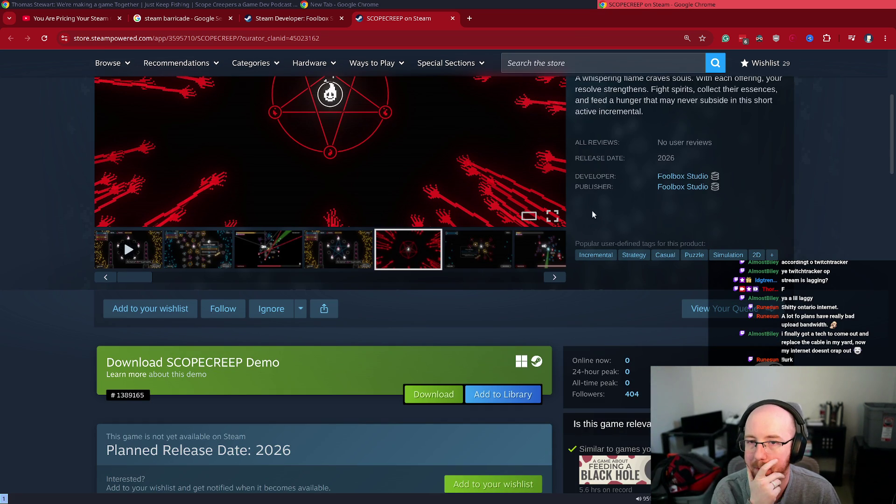
scroll(588, 222, up, 1)
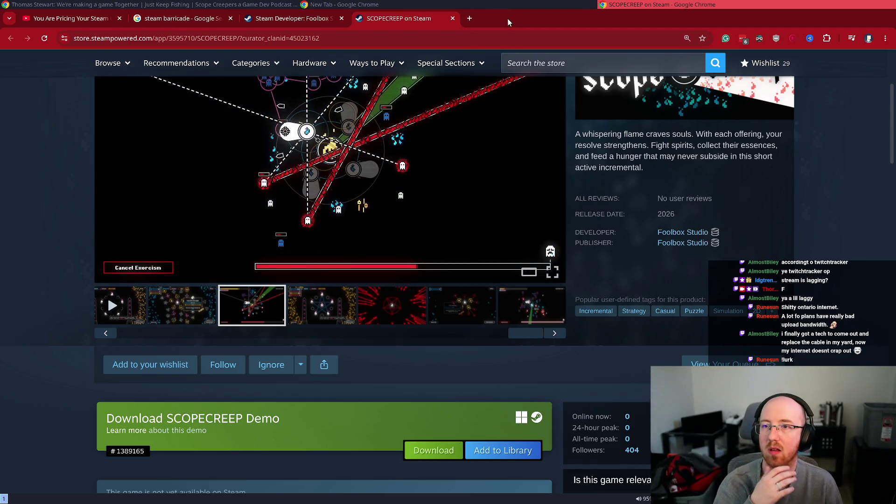
scroll(718, 250, up, 2)
scroll(710, 242, up, 1)
scroll(711, 230, down, 1)
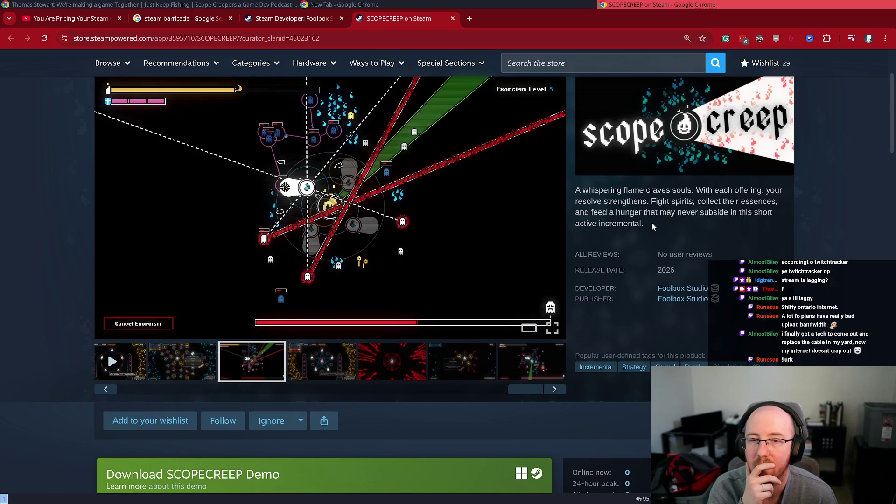
scroll(651, 222, down, 3)
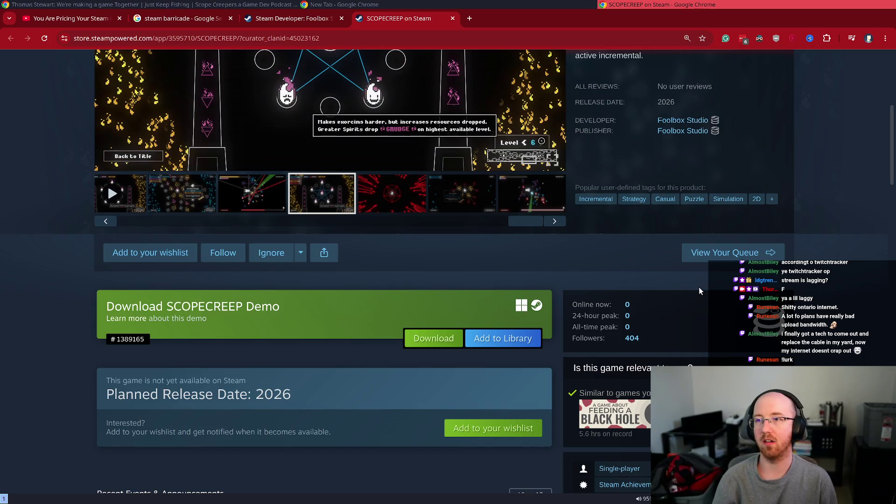
scroll(642, 393, down, 3)
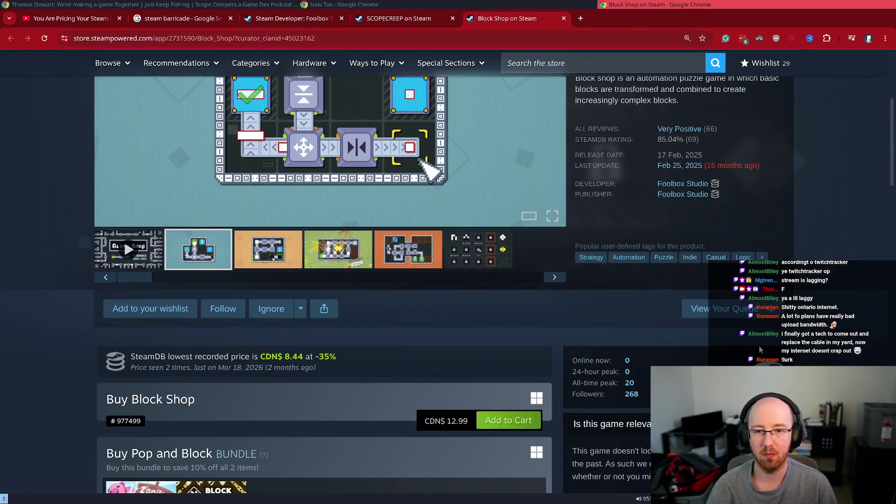
Step: Open Block Shop's SteamDB charts and check its price history and follower charts
middle_click(631, 394)
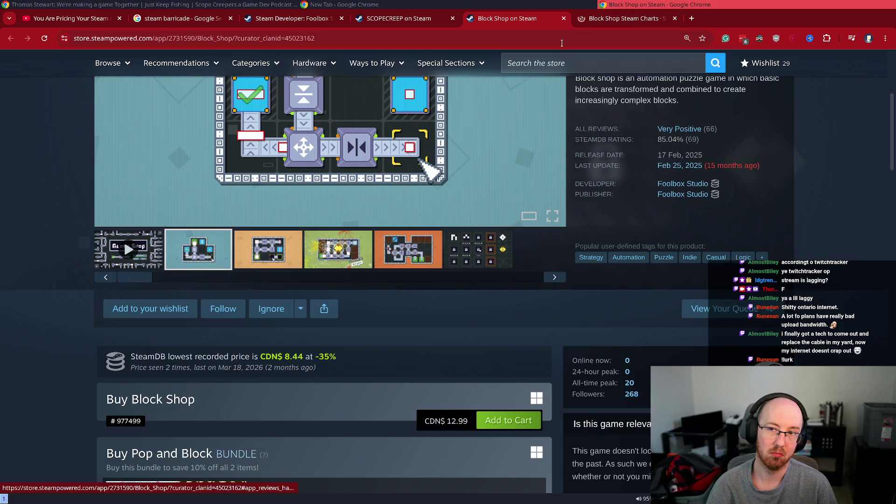
click(626, 26)
scroll(408, 332, down, 4)
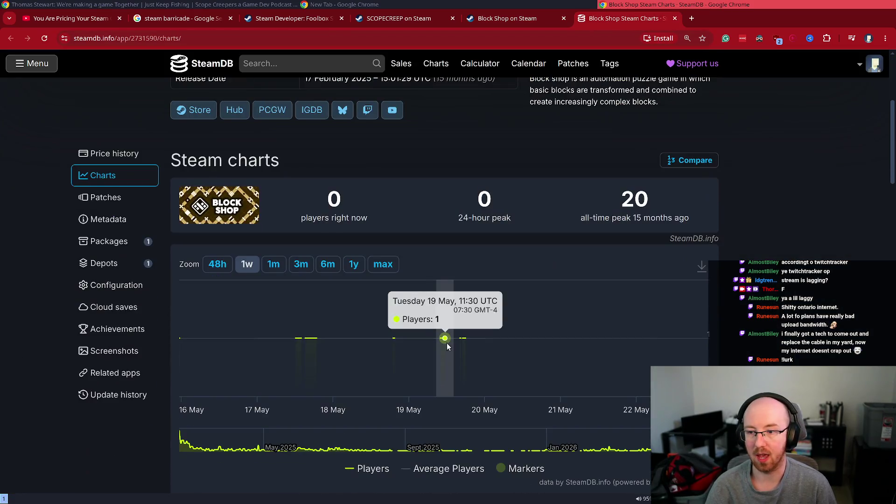
click(115, 153)
click(103, 121)
scroll(452, 368, down, 10)
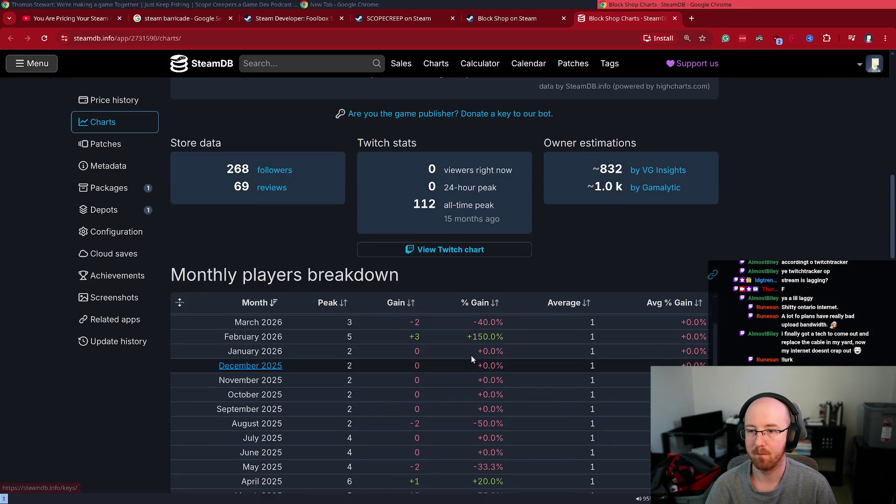
scroll(435, 140, down, 5)
scroll(415, 243, up, 4)
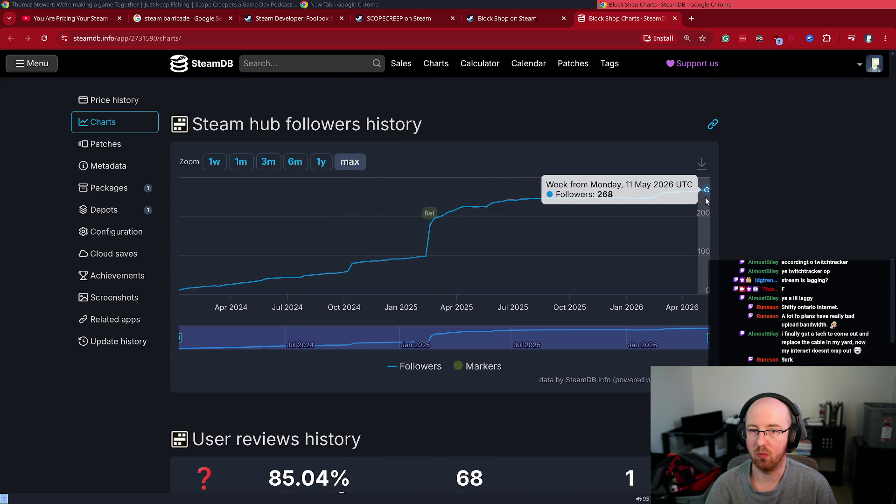
Step: Close both Block Shop tabs and open SCOPECREEP's SteamDB charts in a new tab
key(ctrl+w)
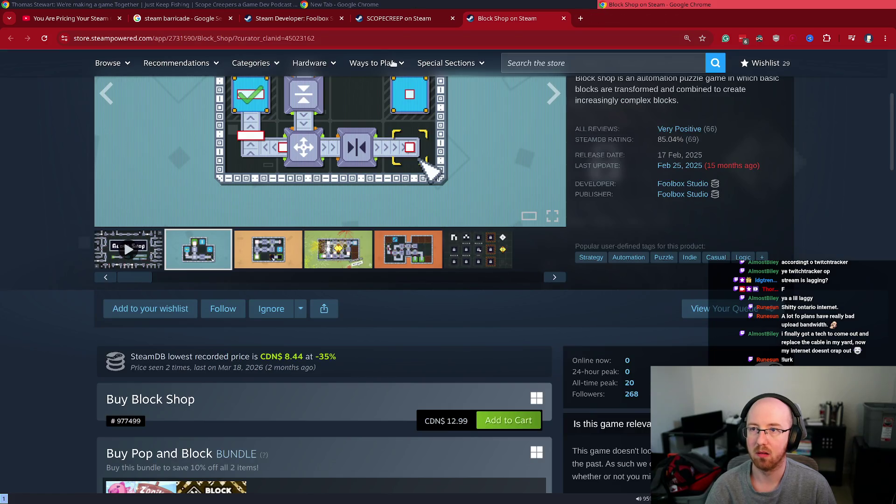
key(ctrl+w)
middle_click(782, 293)
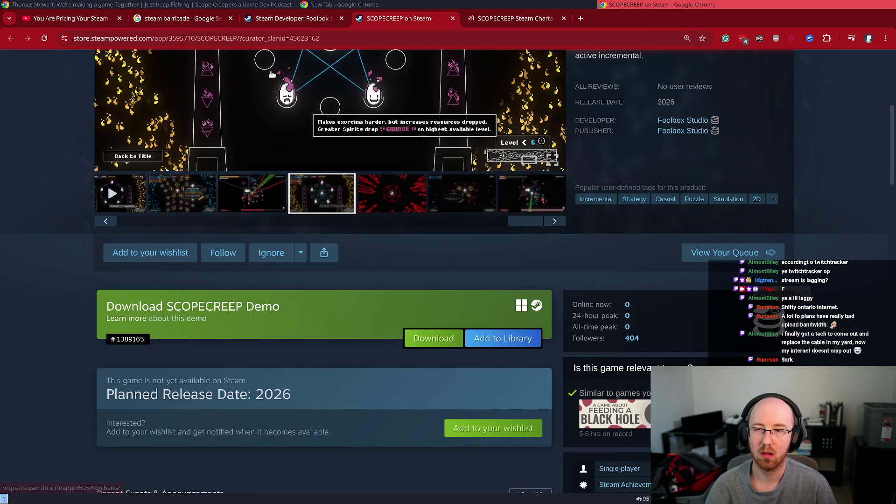
Step: Check SCOPECREEP's #3185 top-wishlists ranking on its SteamDB charts page
click(518, 19)
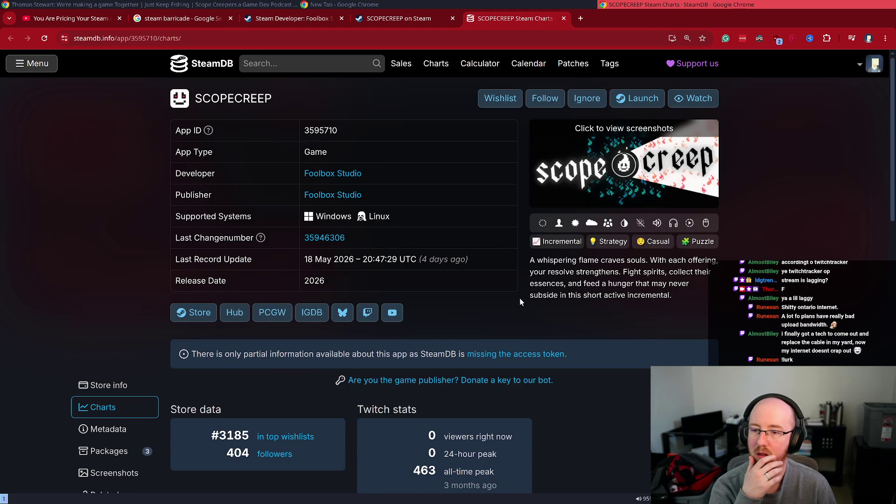
drag(315, 438, 214, 437)
click(214, 437)
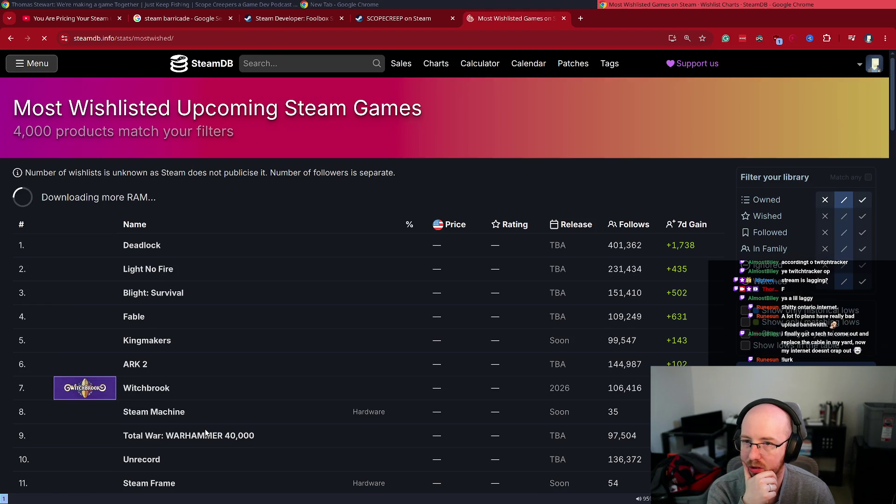
key(alt+Left)
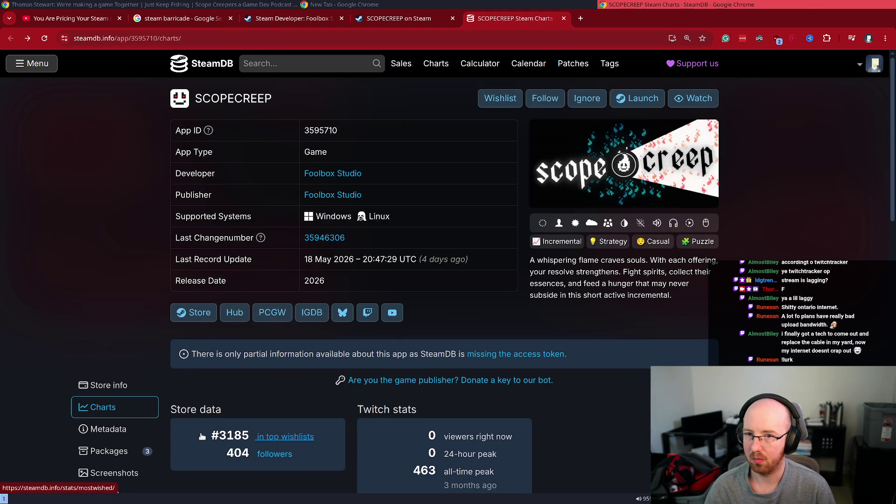
drag(329, 433, 171, 429)
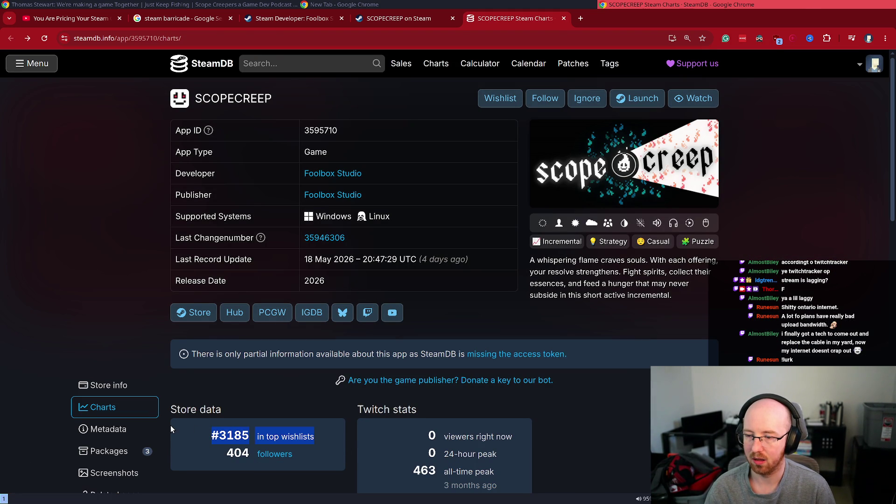
click(117, 125)
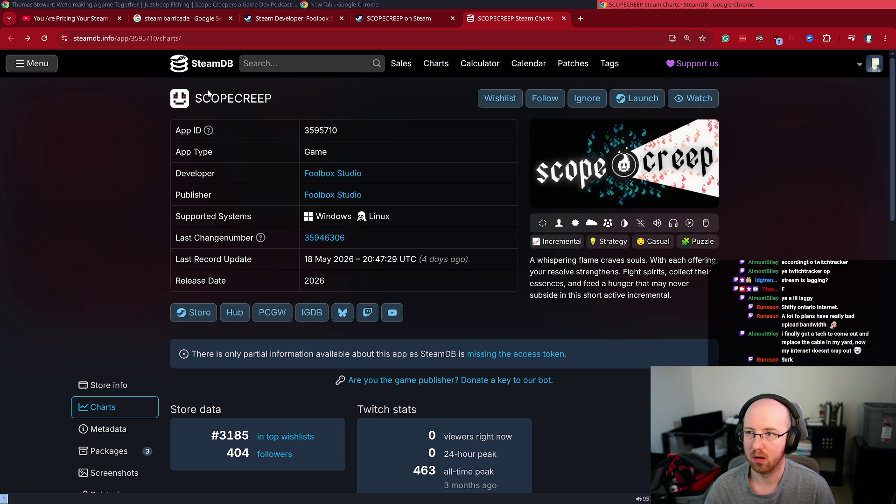
Step: Open the SteamDB home page in a new tab and start a search
middle_click(202, 64)
click(659, 18)
click(273, 64)
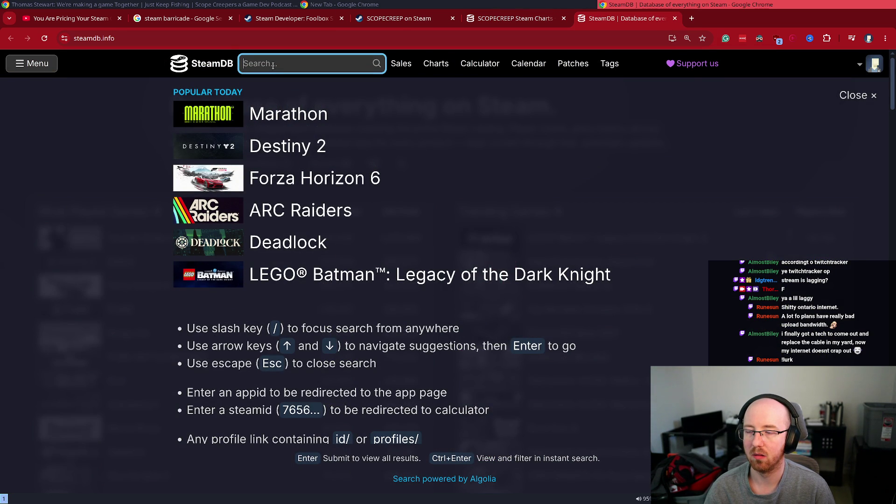
key(ctrl+shift+Tab)
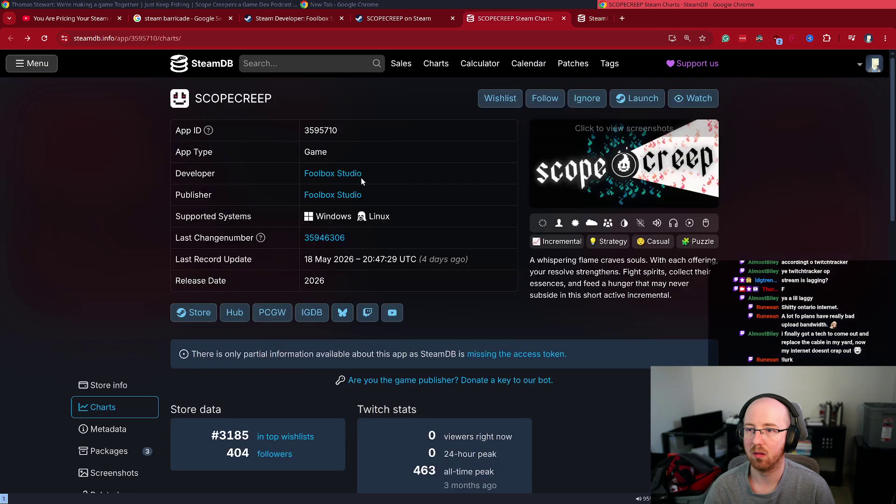
Step: Review the followers history and wishlist ranking, then close the SCOPECREEP charts tab
scroll(240, 371, down, 3)
drag(317, 270, 211, 268)
click(313, 291)
scroll(286, 364, down, 4)
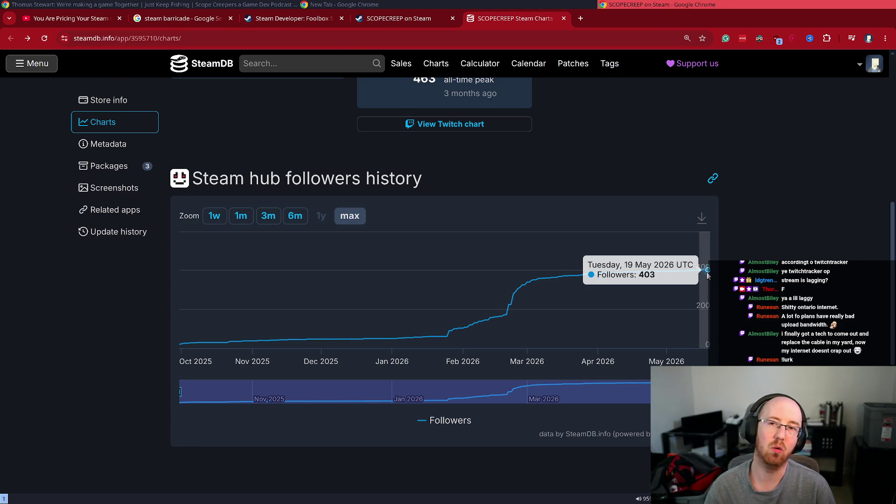
key(ctrl+w)
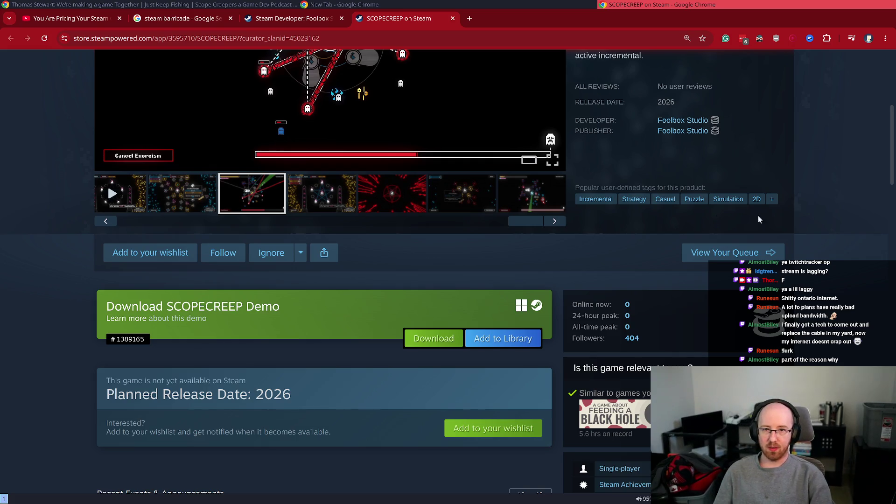
Step: Look over the SteamDB page, then close the SCOPECREEP charts tab
double_click(700, 114)
click(732, 116)
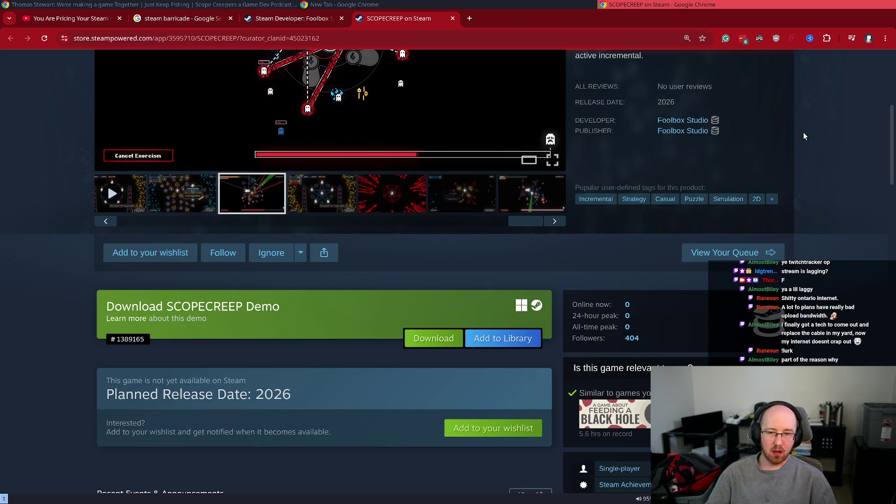
scroll(714, 197, up, 3)
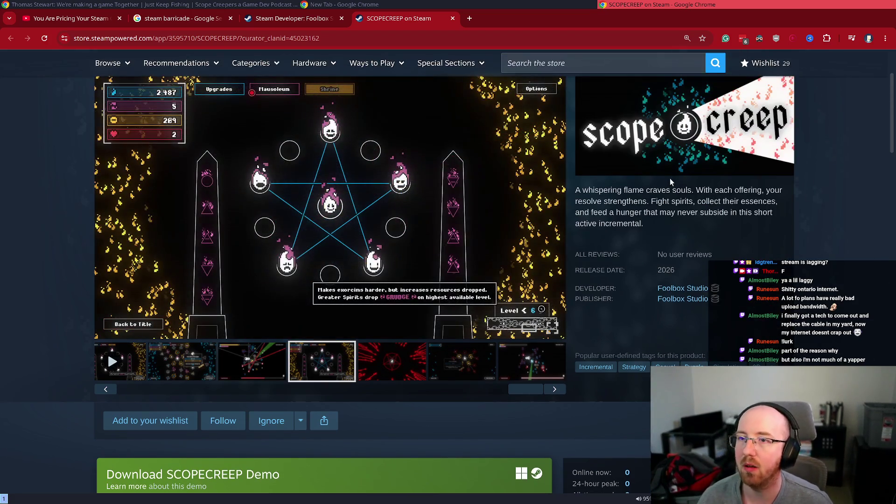
scroll(314, 338, down, 5)
drag(153, 262, 208, 263)
click(208, 264)
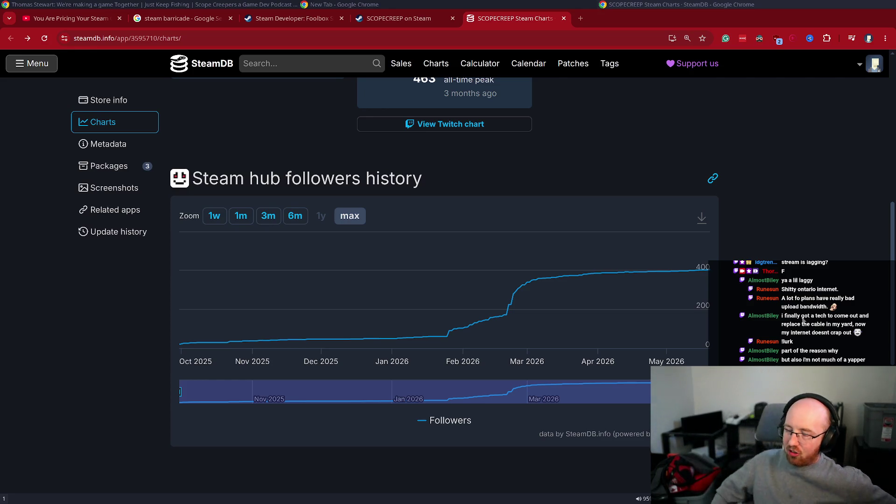
mouse_move(475, 311)
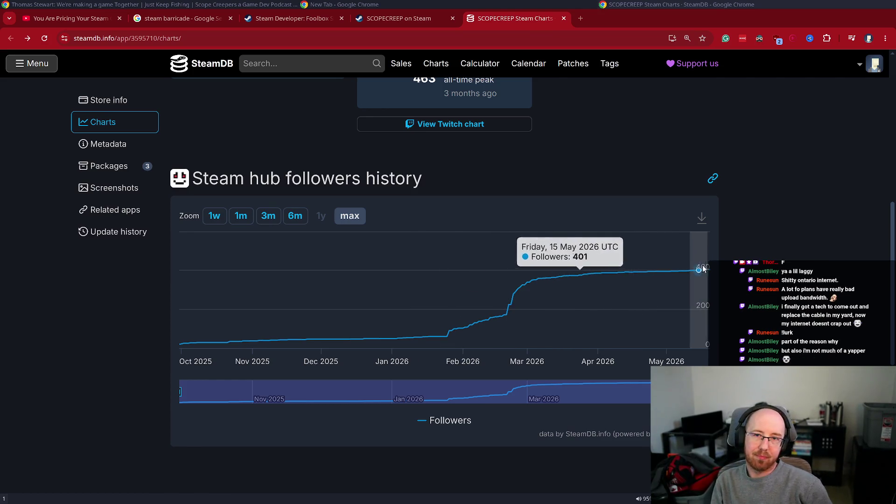
key(ctrl+w)
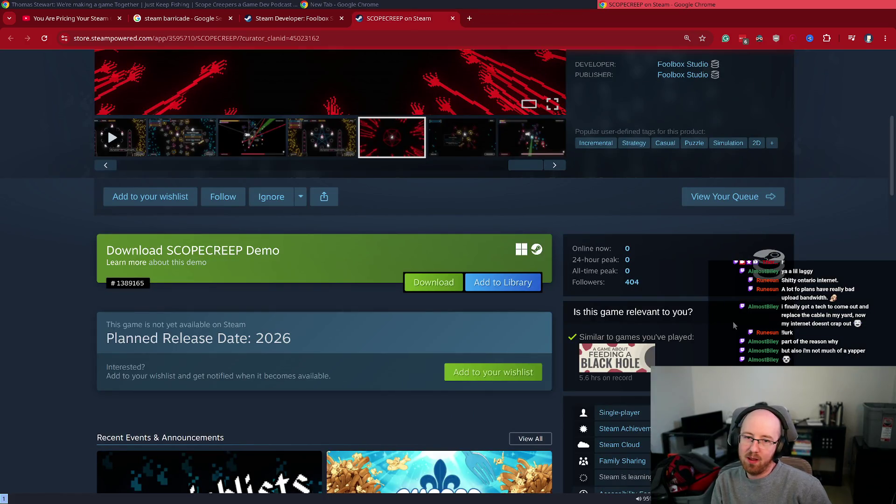
Step: Open SCOPECREEP's full list of Steam news posts
click(595, 288)
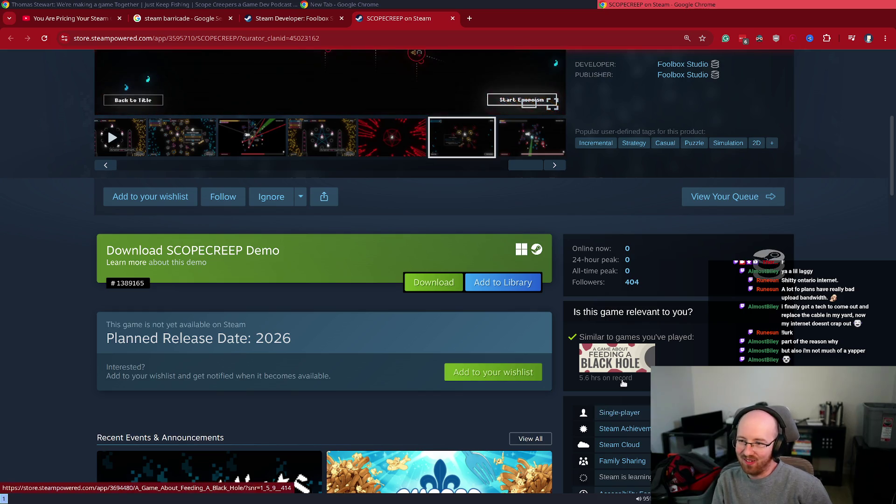
scroll(624, 383, down, 5)
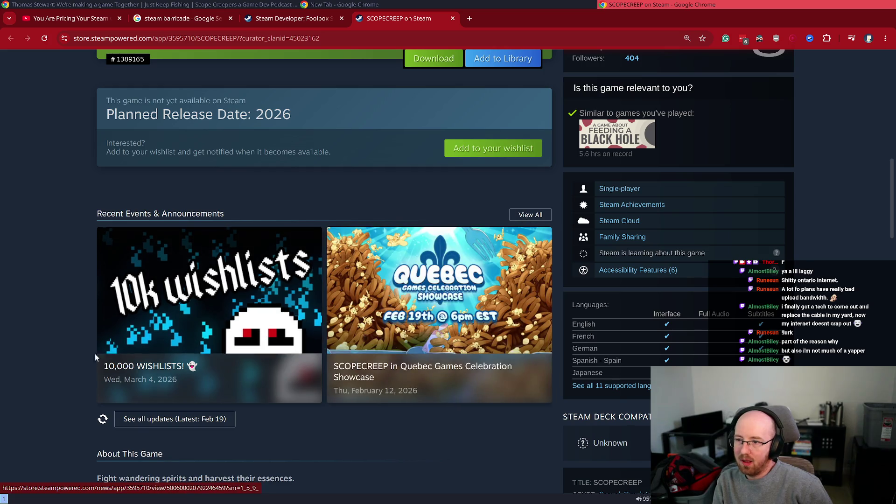
click(542, 223)
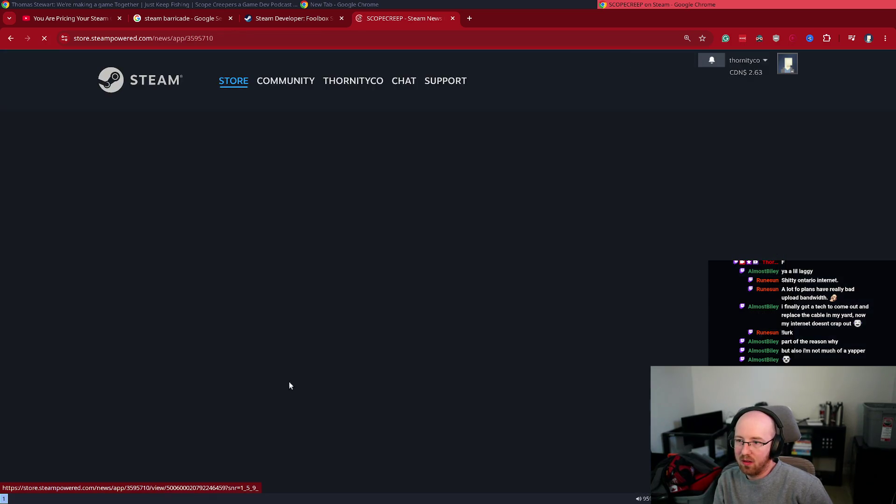
scroll(310, 272, down, 5)
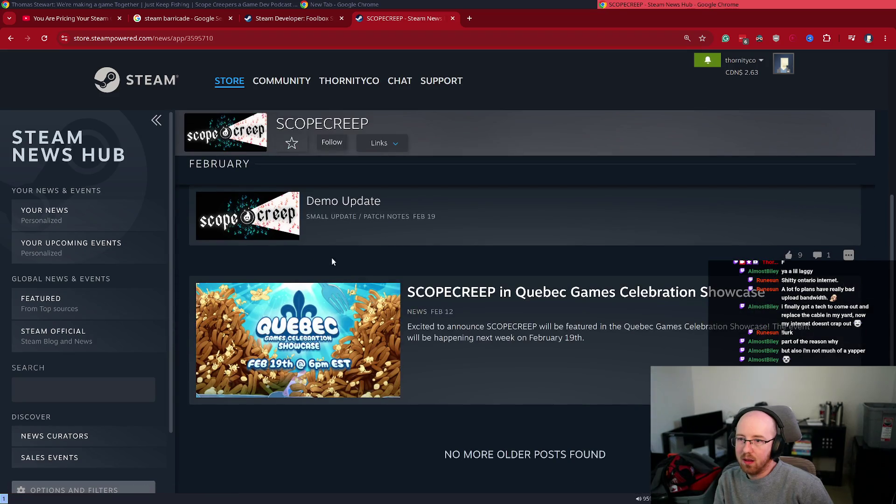
scroll(451, 287, up, 1)
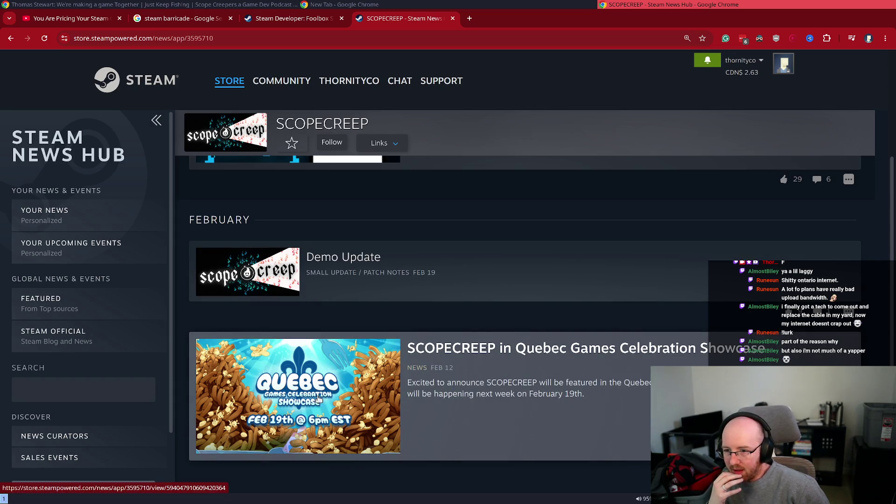
scroll(335, 377, up, 5)
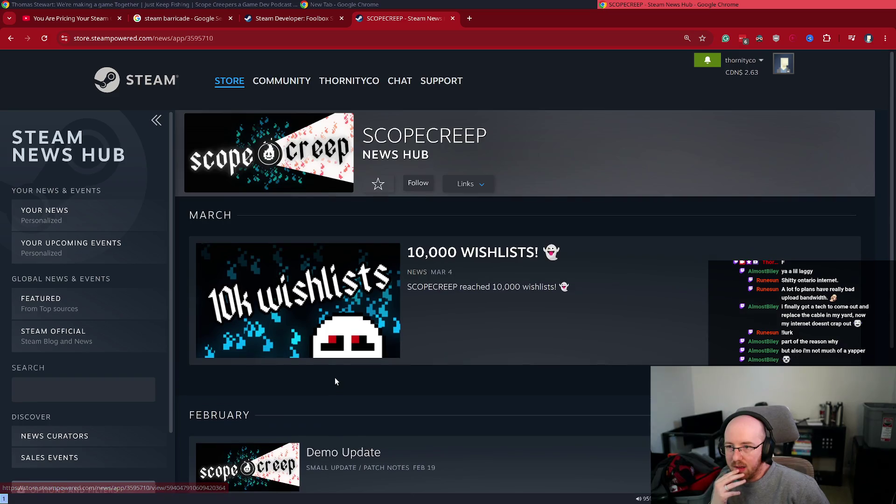
scroll(336, 376, down, 4)
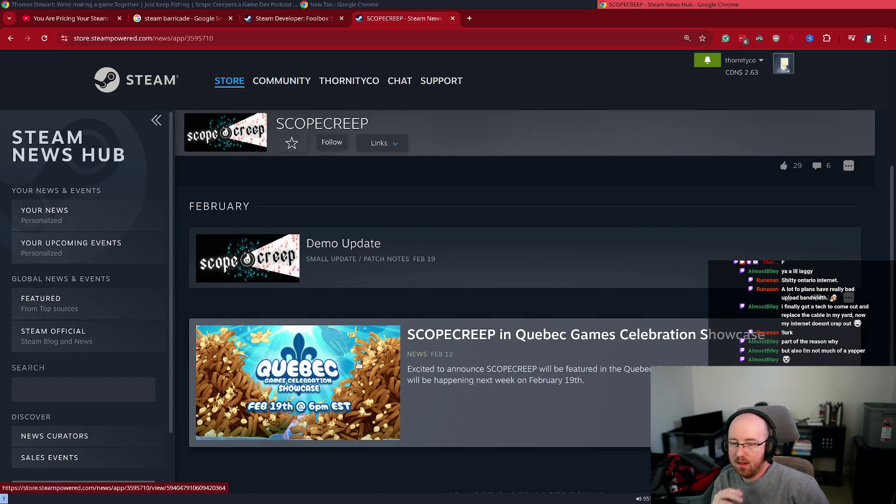
Step: Read the Quebec Games Celebration Showcase post, then close the news tab
click(368, 351)
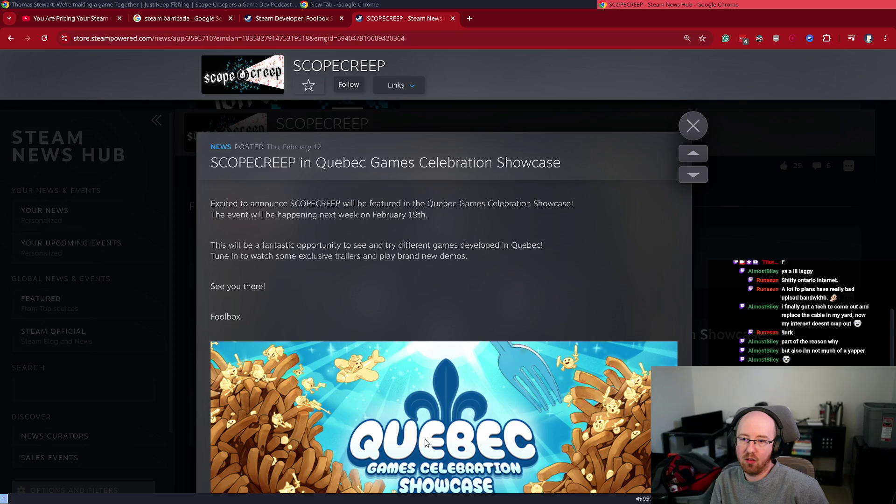
scroll(425, 443, down, 5)
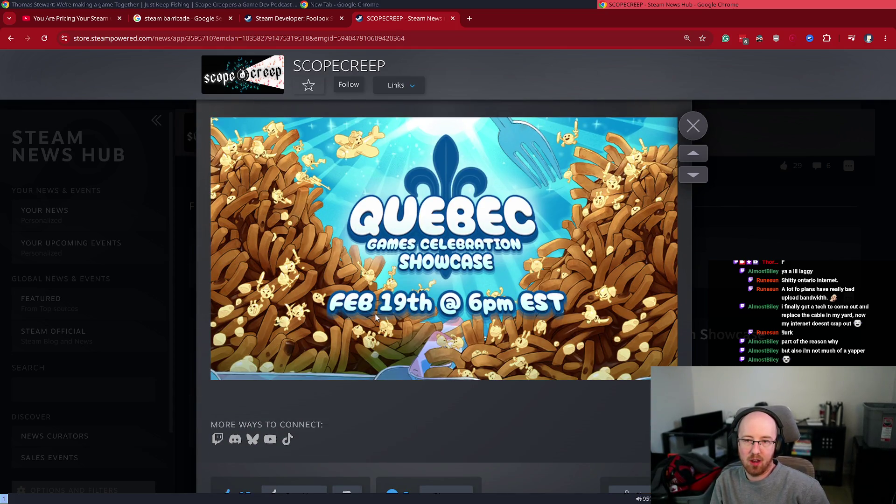
scroll(488, 341, up, 7)
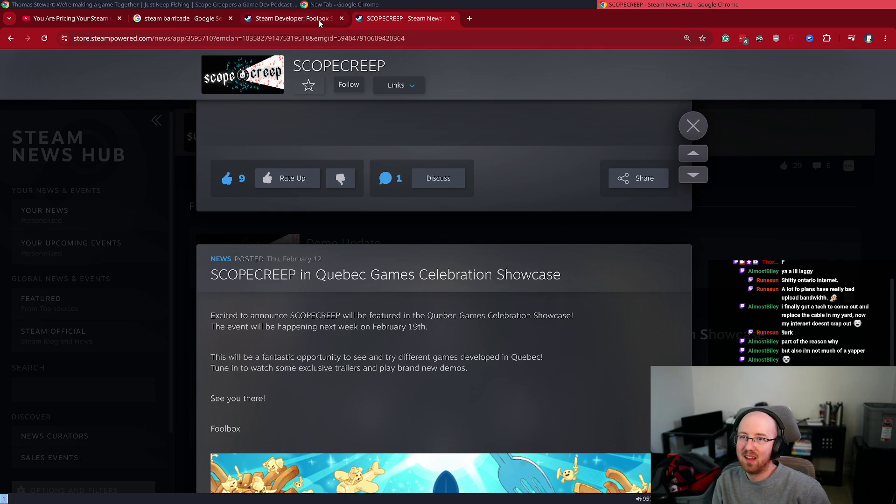
key(ctrl+w)
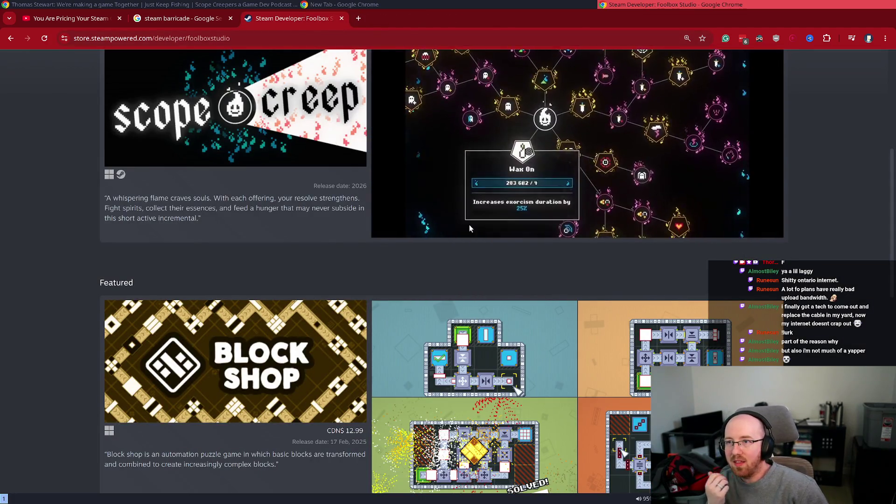
Step: Scroll Foolbox Studio's developer page to the top and start a 'scope creeper' search in a new tab
mouse_move(253, 305)
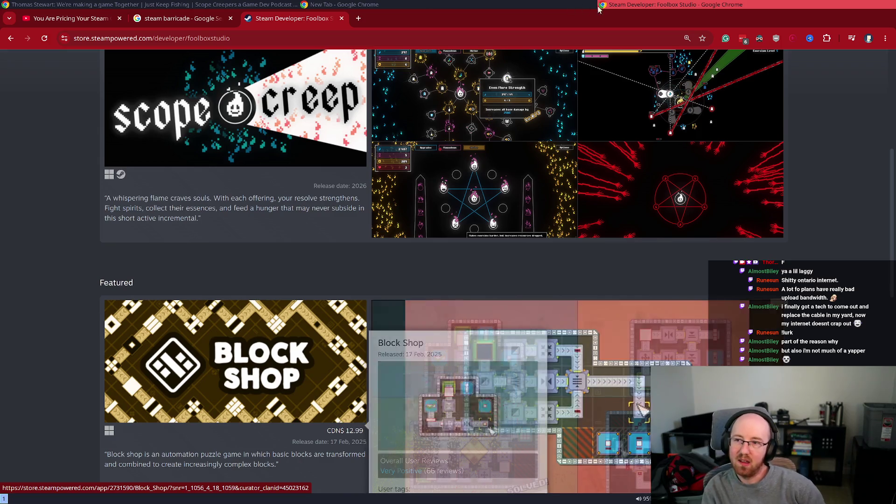
scroll(209, 238, up, 5)
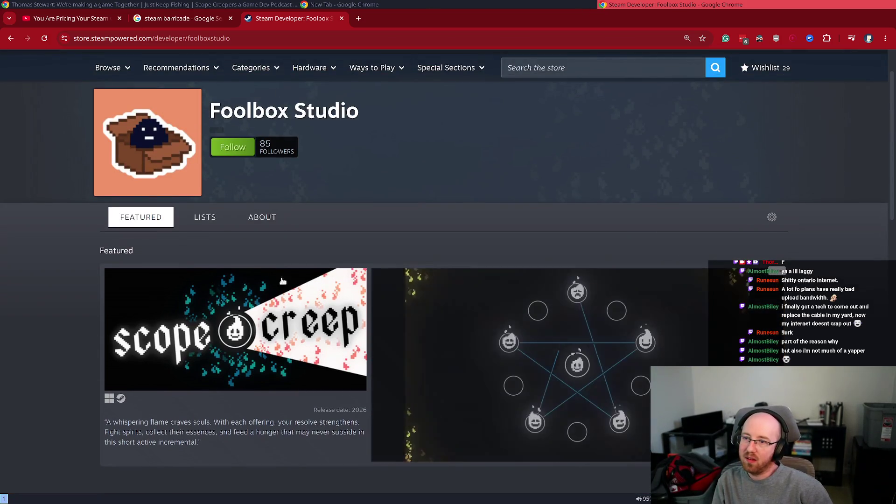
key(ctrl+t)
text(scope creeper)
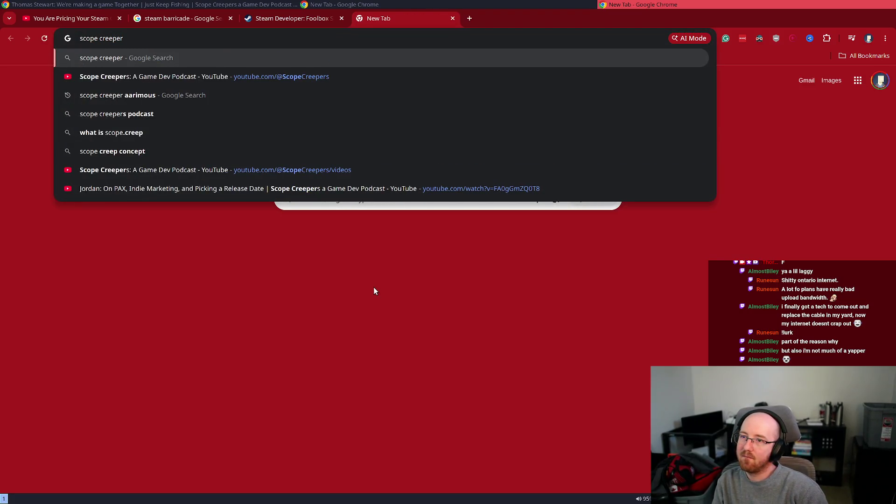
text(")
text(")
Step: Search Google for the exact phrase "scope creeper", then load youtube.com in that tab
key(Return)
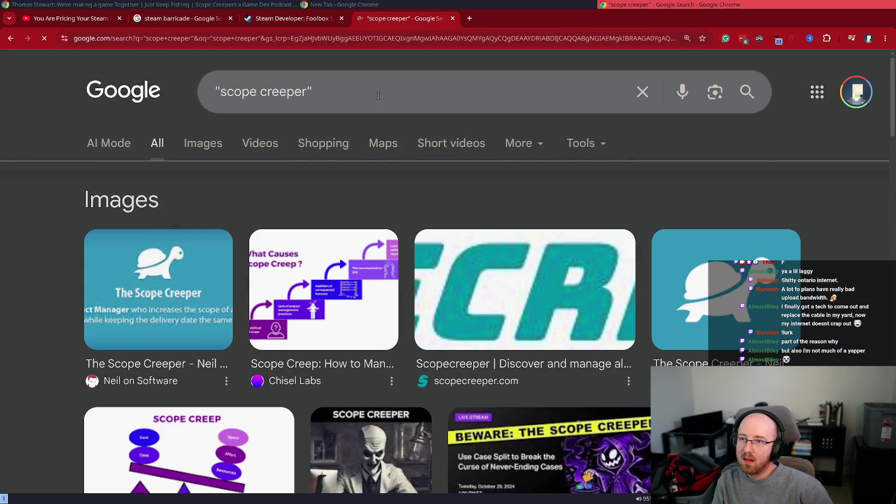
click(378, 96)
key(ctrl+l)
text(youtube.com)
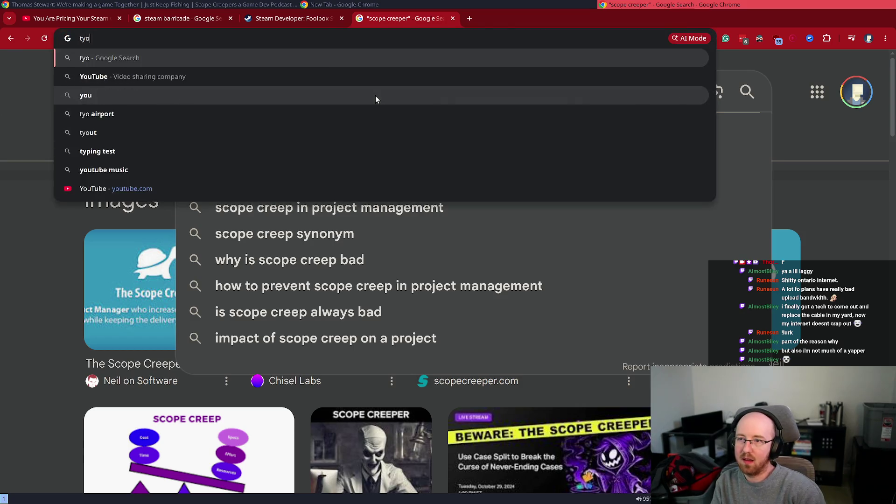
key(Return)
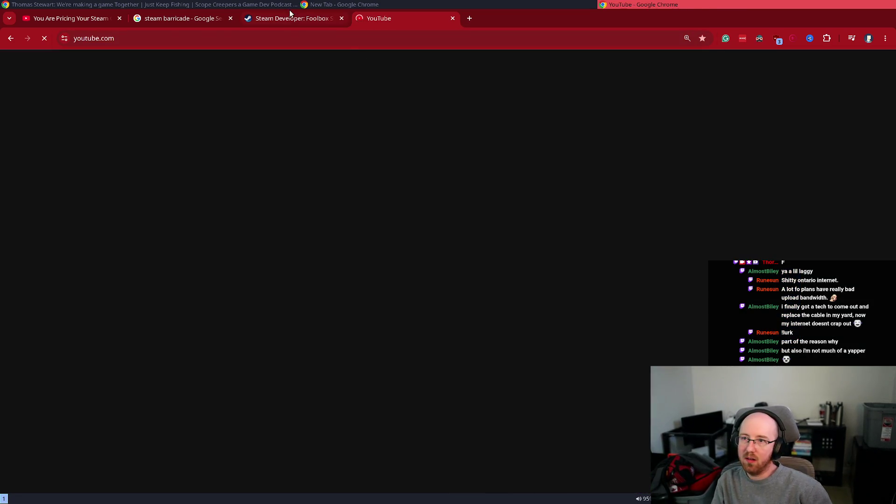
Step: Search YouTube for the quoted phrase "scope creeper"
click(291, 18)
click(370, 18)
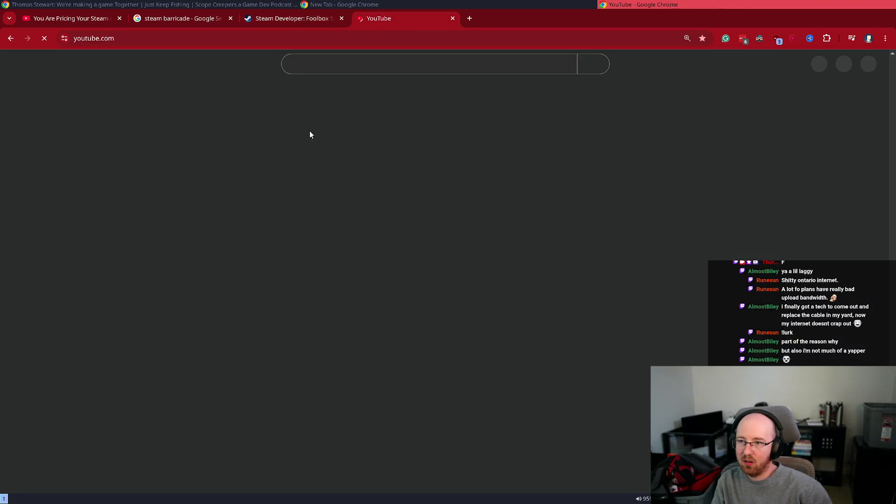
text("scope creeper")
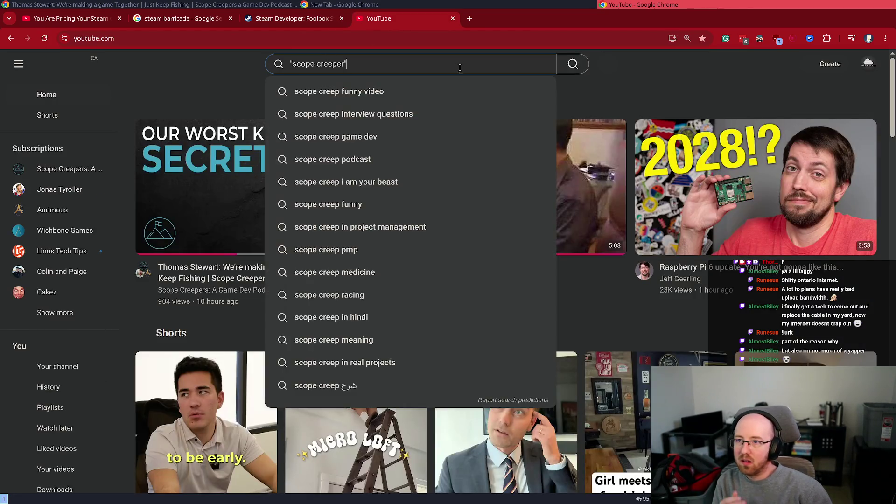
click(503, 70)
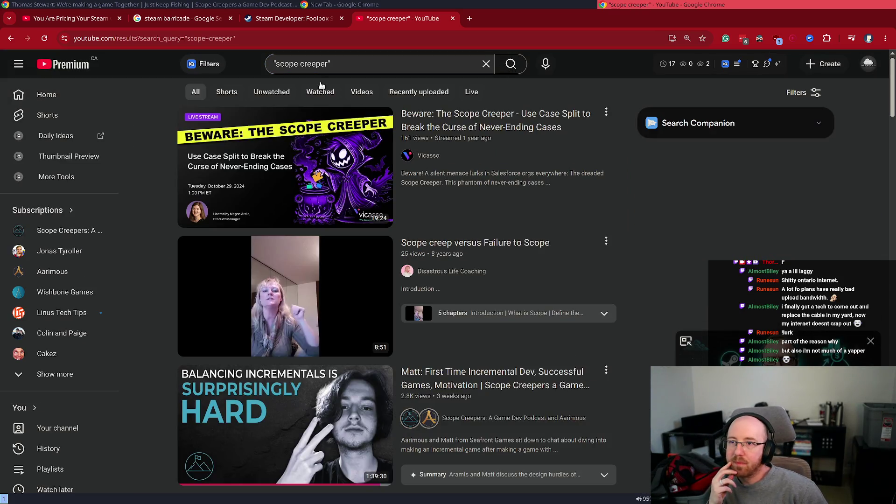
Step: Re-run the YouTube search as "scope creep" and scroll through the video results
click(263, 23)
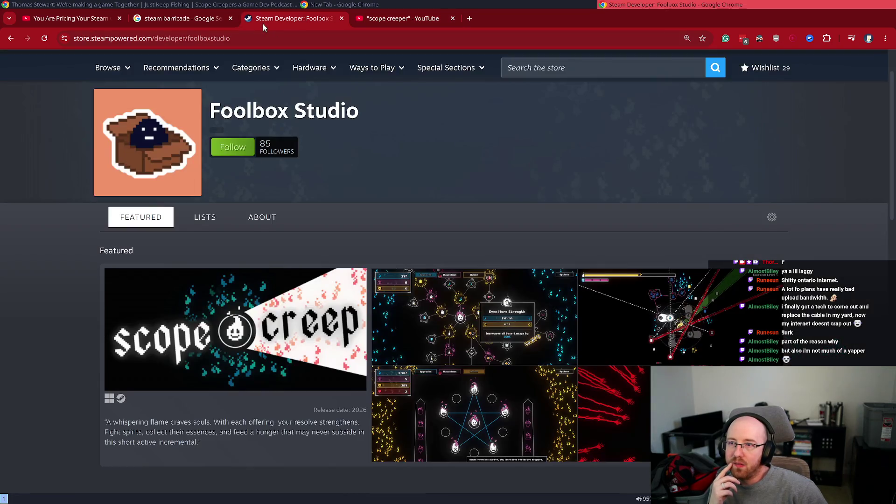
click(415, 23)
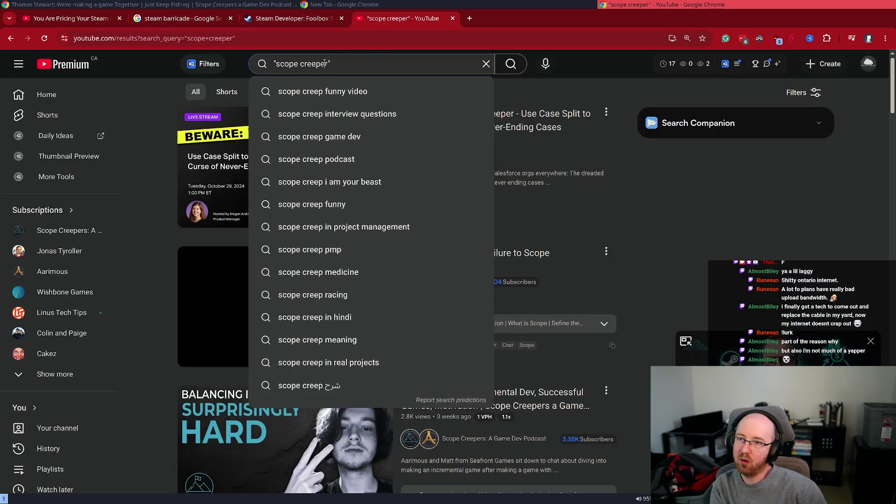
key(Return)
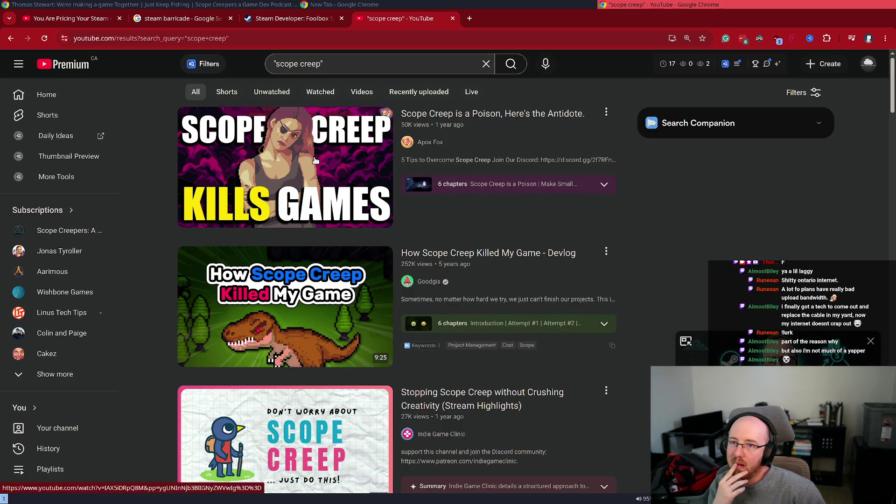
scroll(398, 203, down, 6)
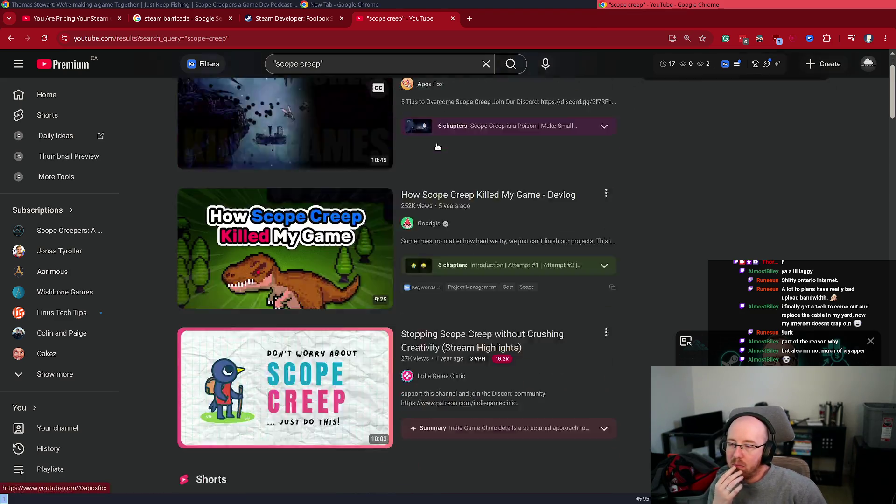
scroll(438, 140, down, 15)
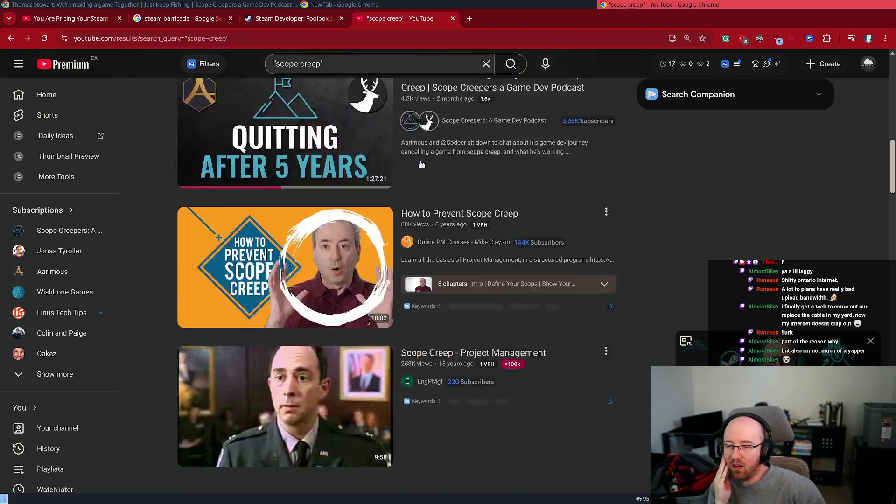
scroll(406, 234, down, 3)
scroll(397, 304, down, 5)
scroll(430, 246, up, 3)
mouse_move(311, 230)
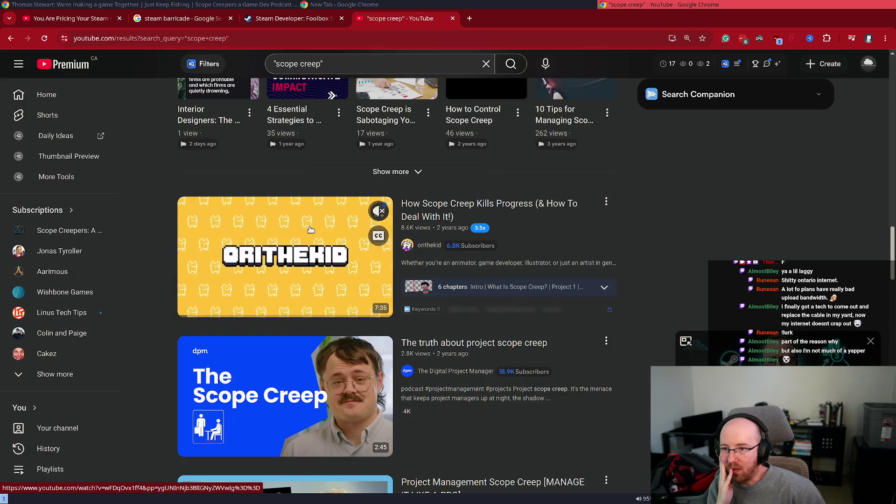
scroll(310, 230, down, 10)
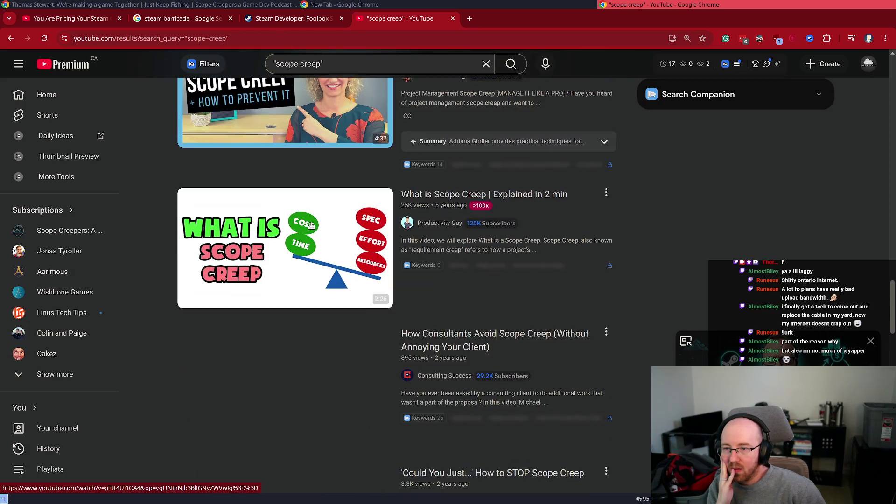
click(361, 58)
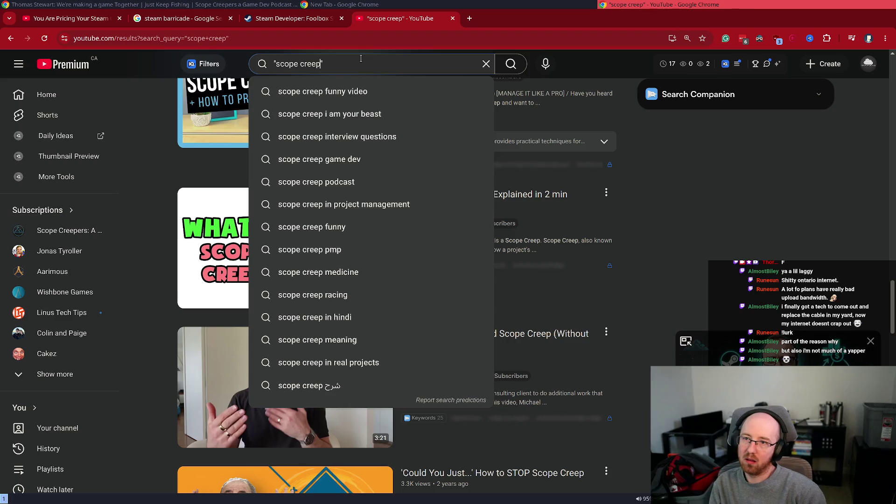
Step: Search YouTube for "scope creep" game and start scrolling the results
text( game)
key(Return)
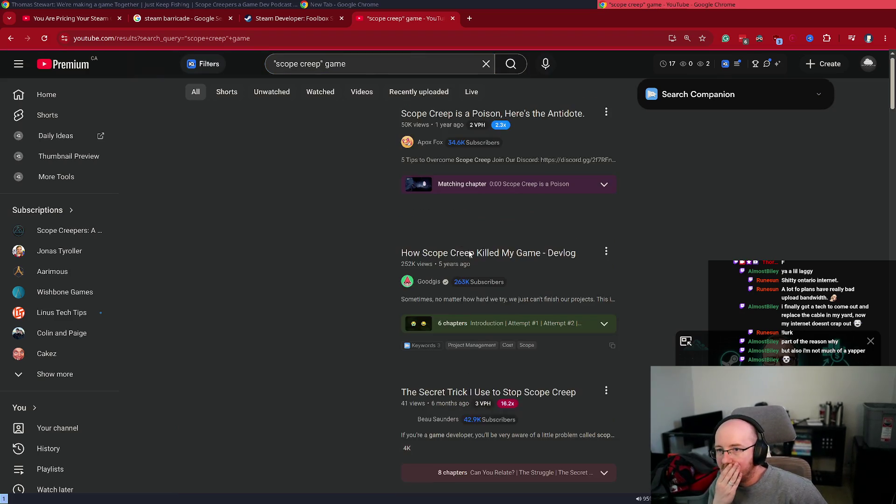
mouse_move(449, 289)
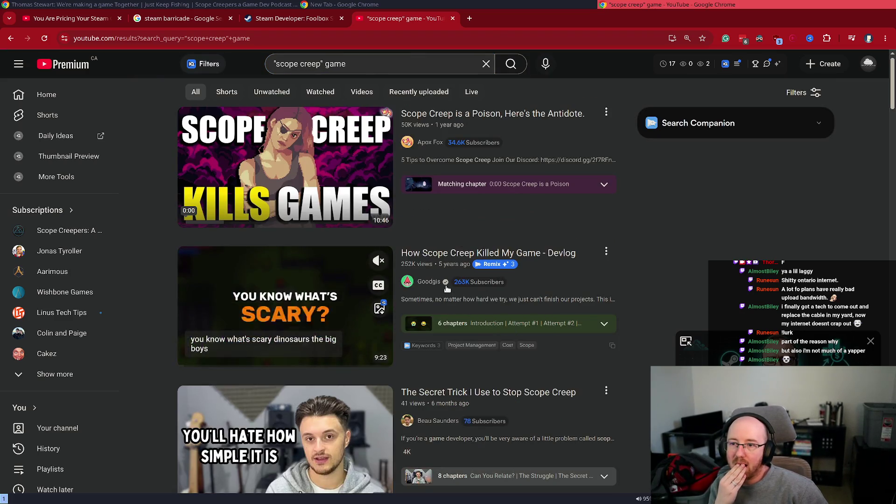
scroll(449, 290, down, 10)
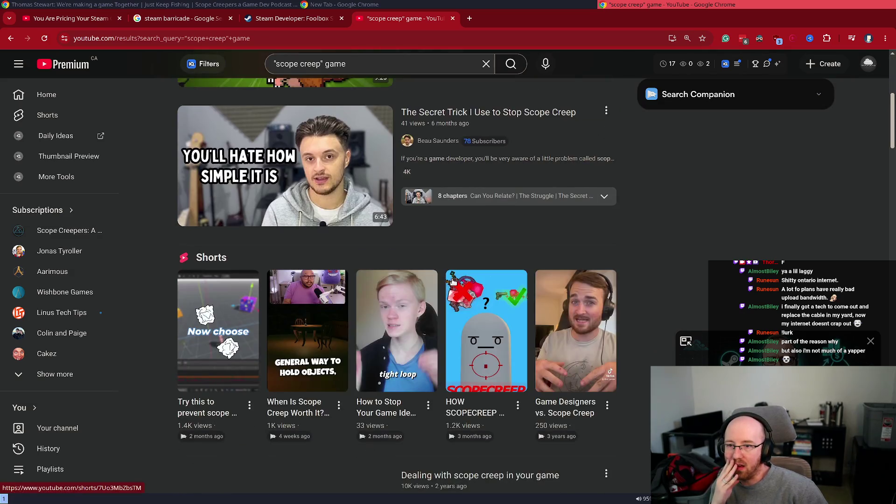
scroll(314, 282, down, 3)
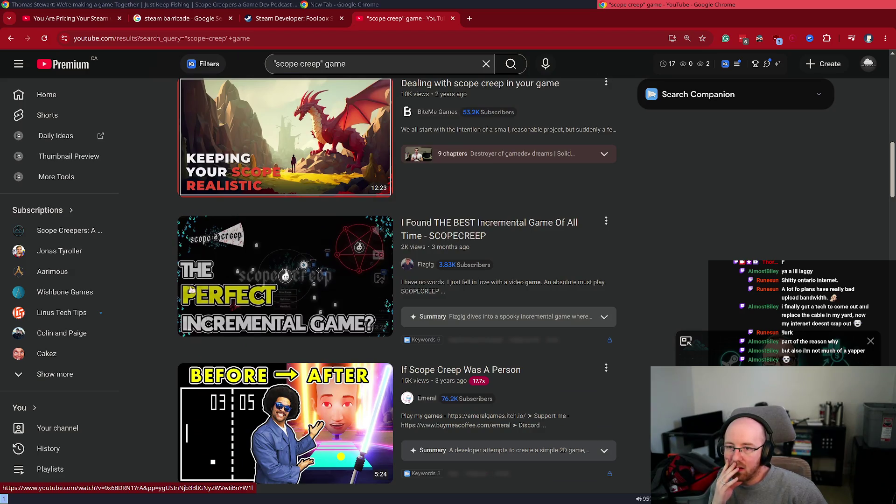
mouse_move(190, 290)
scroll(301, 272, down, 1)
scroll(301, 272, down, 14)
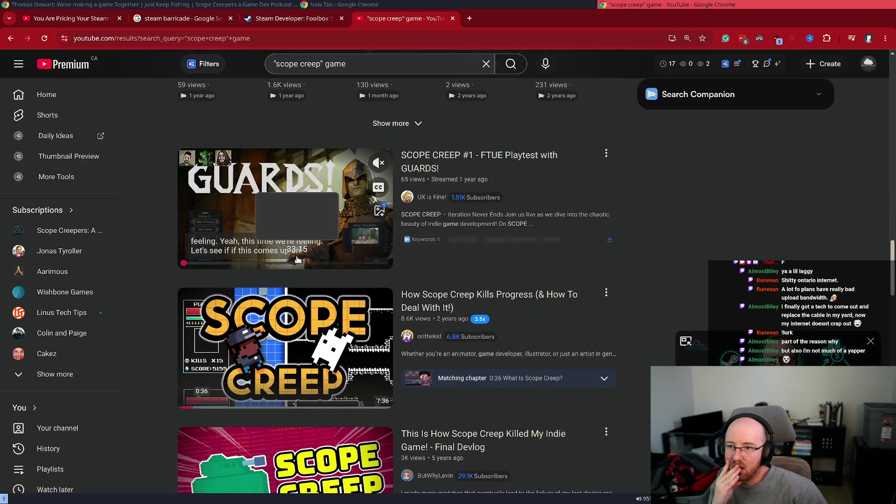
Step: Scroll further through the scope creep game videos, then close the YouTube tab
scroll(297, 260, down, 12)
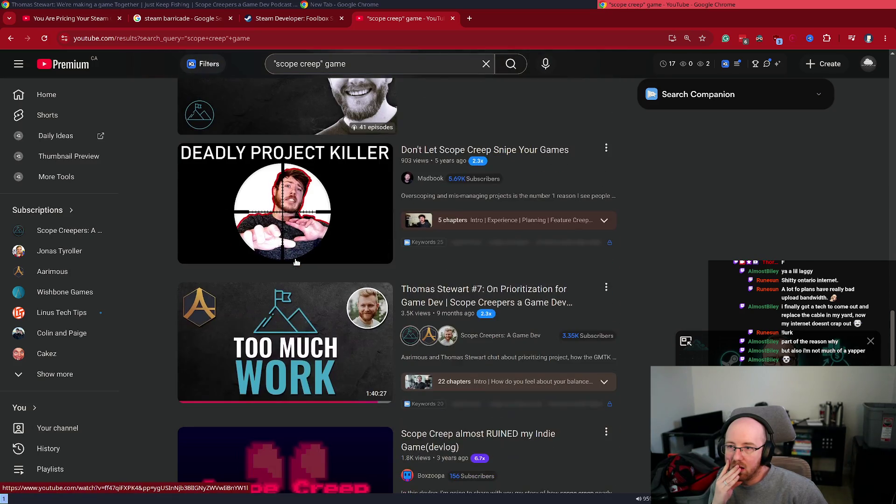
scroll(296, 262, down, 12)
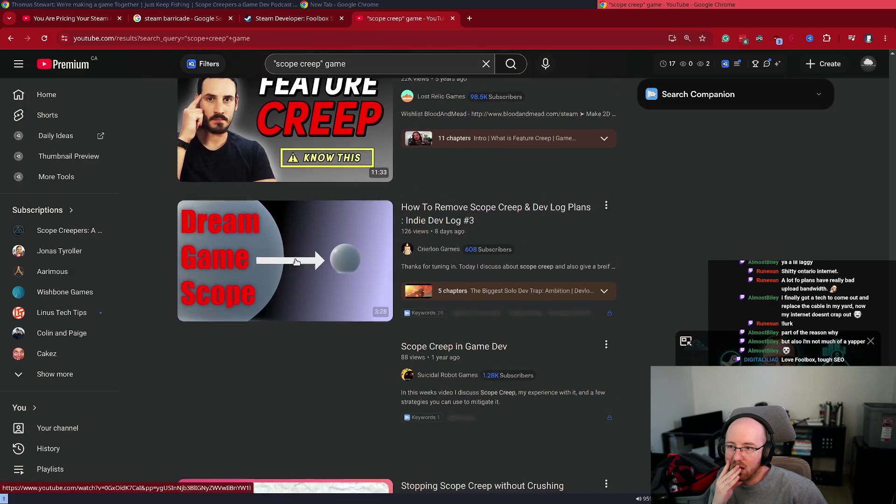
scroll(296, 261, down, 5)
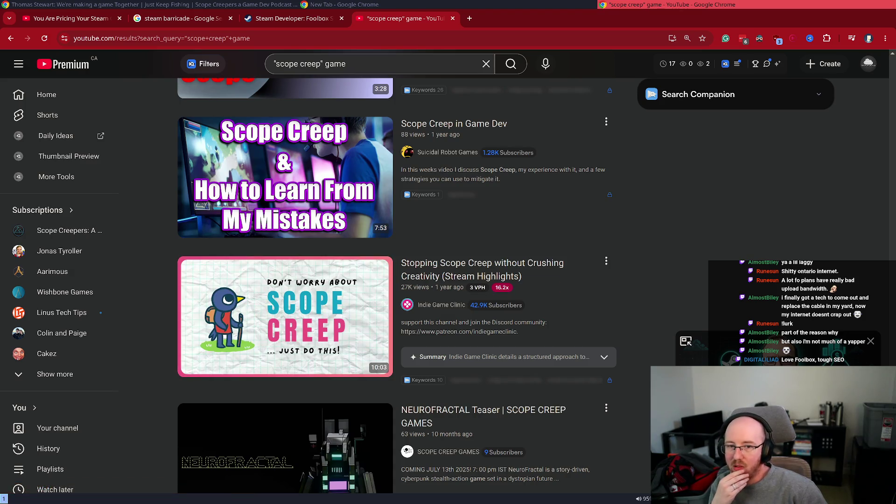
scroll(294, 251, down, 5)
scroll(292, 251, up, 4)
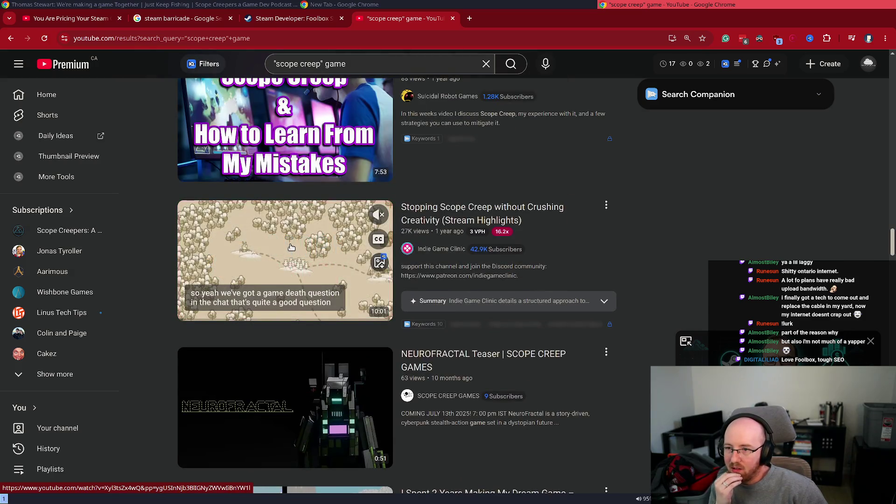
scroll(291, 251, down, 8)
scroll(290, 250, down, 5)
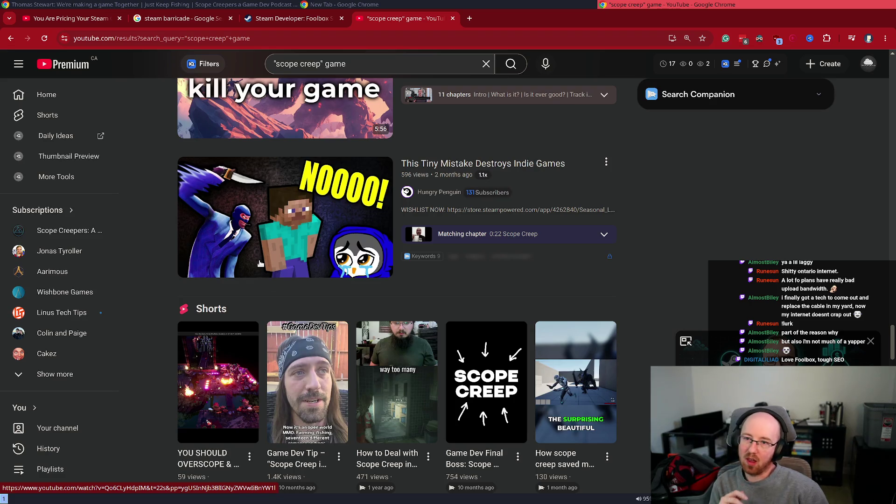
scroll(261, 252, down, 12)
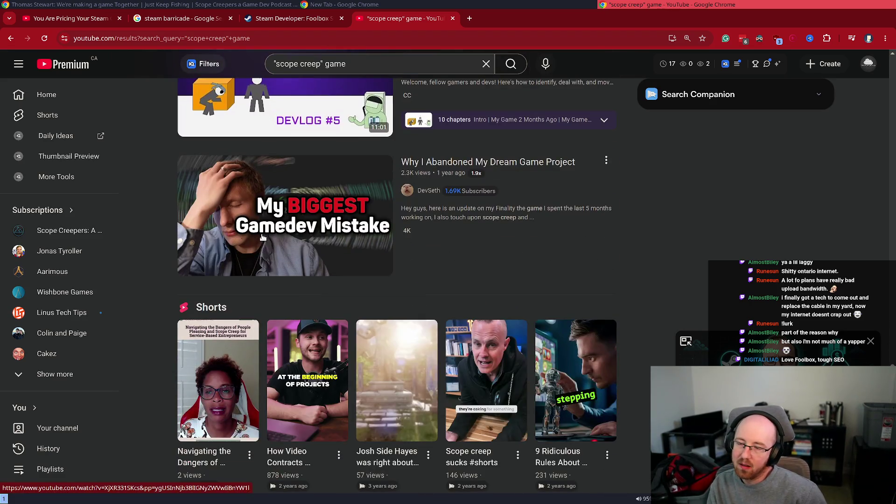
scroll(266, 257, down, 3)
scroll(268, 276, down, 8)
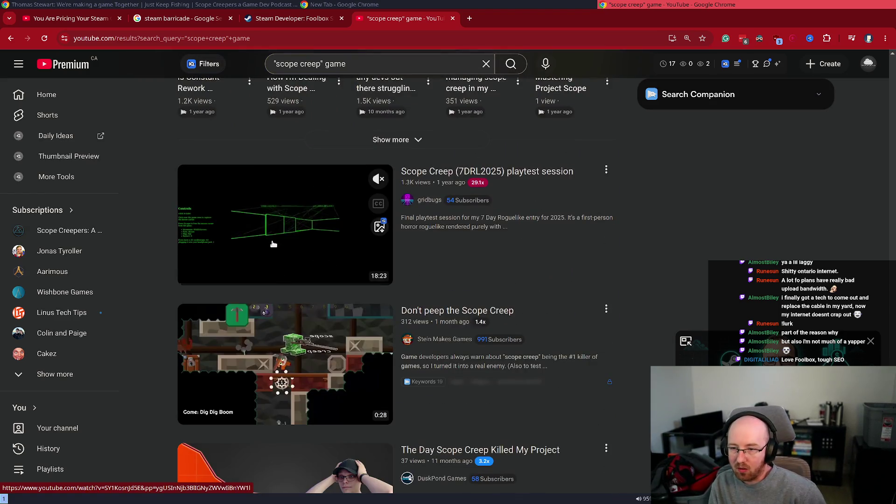
scroll(273, 250, down, 7)
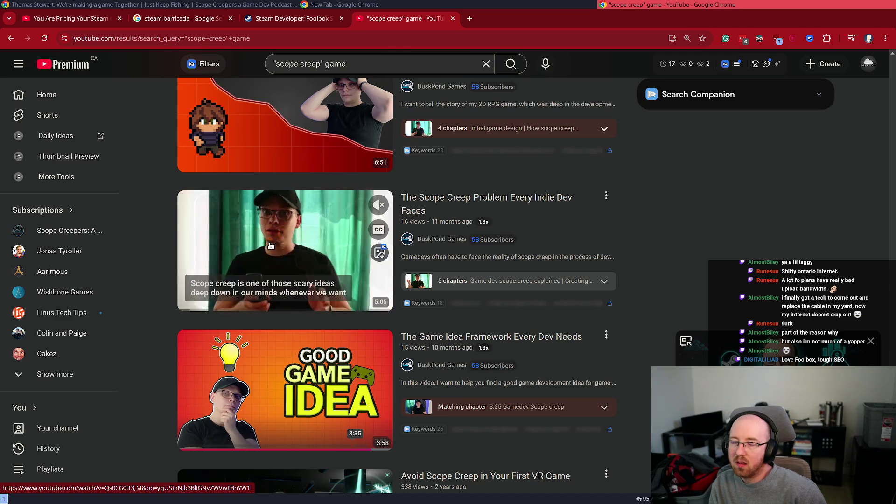
scroll(270, 255, down, 3)
key(ctrl+w)
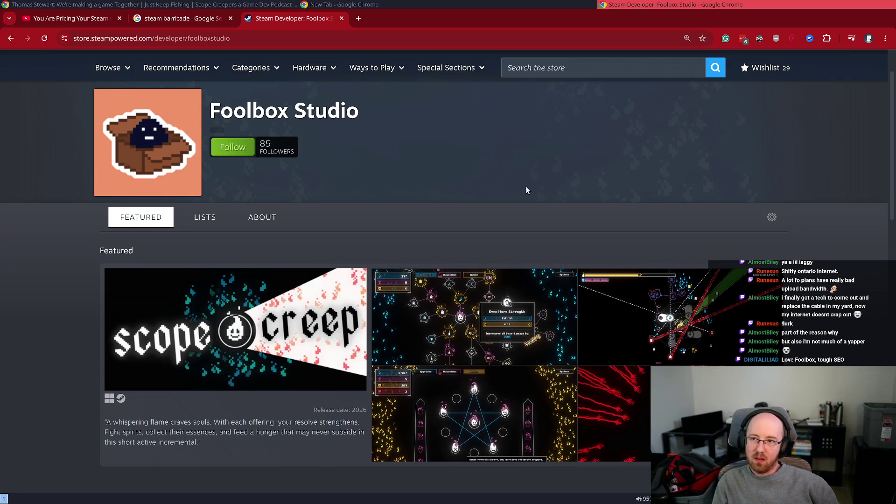
Step: Open Excalidraw in a new browser tab and pan to empty canvas space
key(ctrl+t)
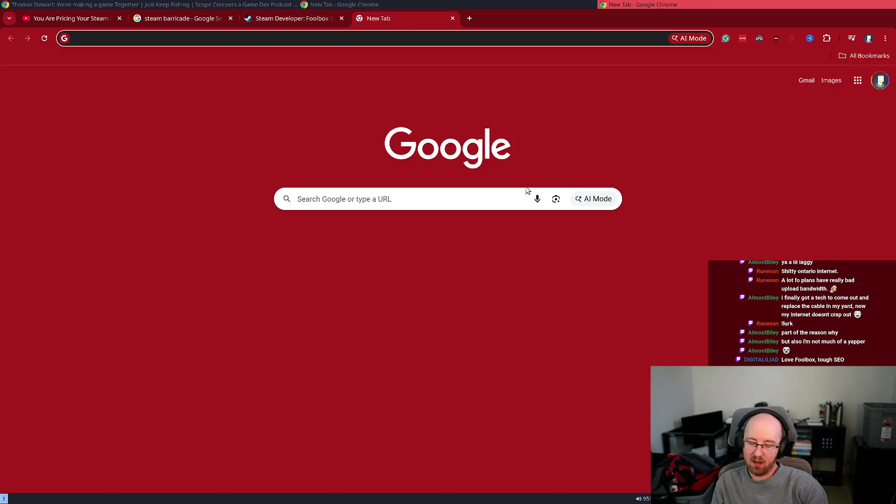
text(exc)
key(Return)
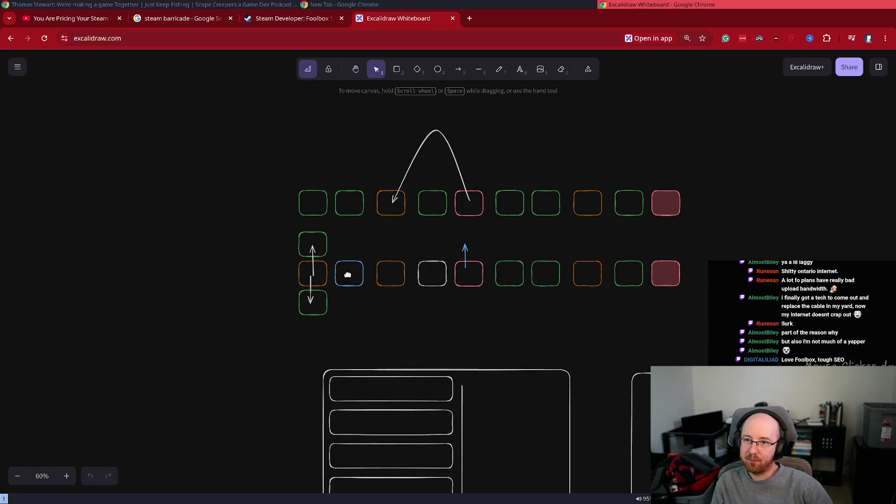
drag(347, 274, 727, 268)
Step: Draw a transparent-fill box, copy it to the right, and label the first box Thornity
mouse_move(164, 133)
mouse_down()
mouse_move(383, 267)
mouse_move(266, 279)
mouse_move(282, 246)
mouse_up()
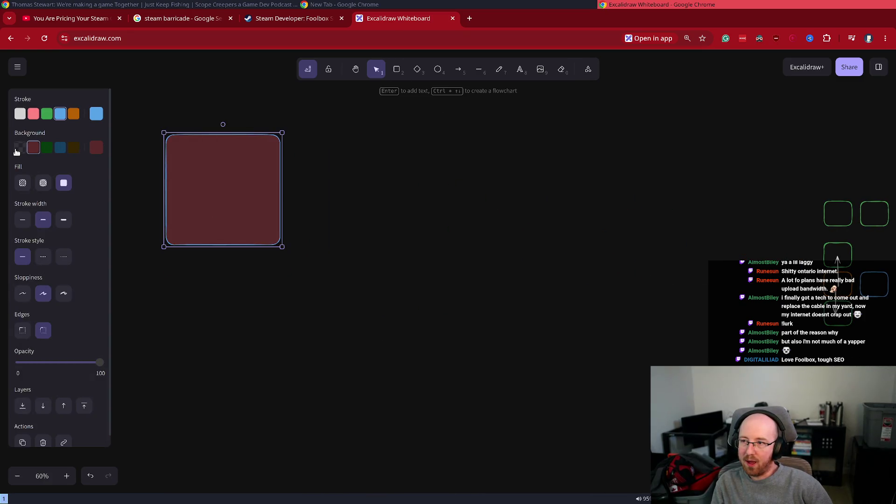
click(18, 148)
mouse_move(223, 199)
alt+mouse_down()
mouse_move(276, 194)
mouse_move(371, 221)
mouse_move(353, 196)
alt+mouse_up()
double_click(214, 184)
text(Th)
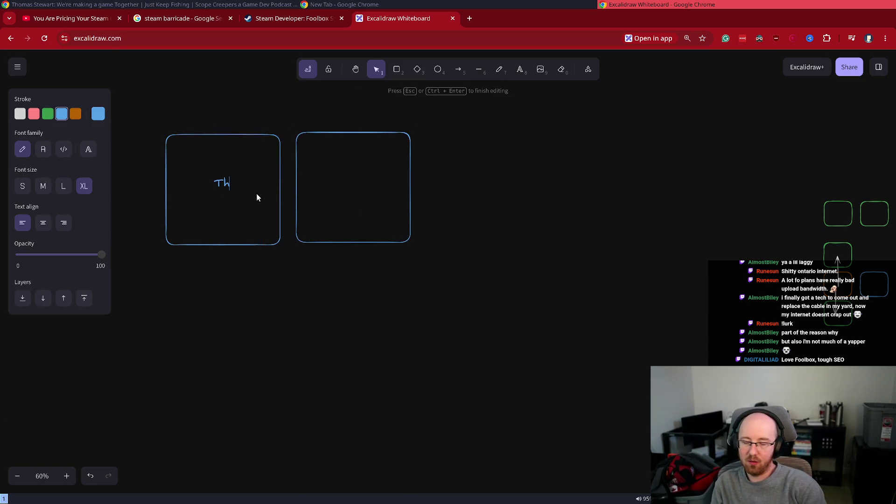
click(228, 245)
drag(231, 185, 218, 192)
click(342, 180)
Step: Label the second box Sockhouse and paste a copy of it alongside
double_click(338, 176)
text(house)
click(519, 217)
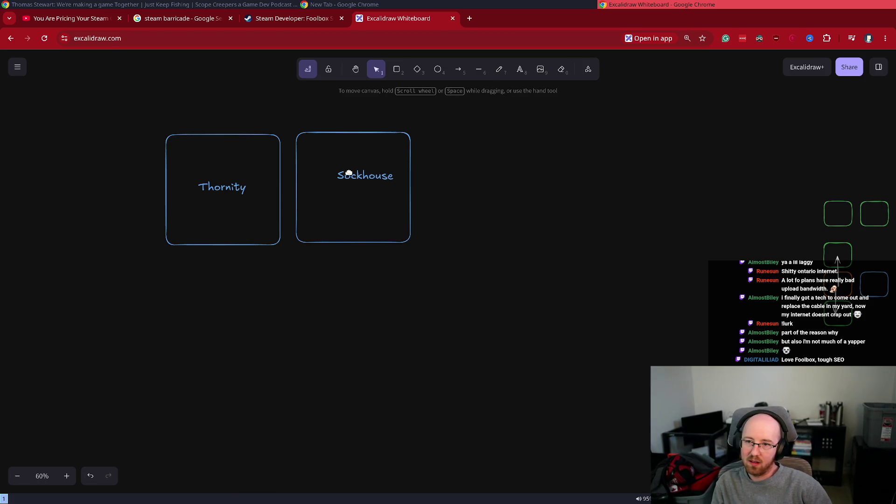
drag(349, 173, 351, 185)
click(455, 181)
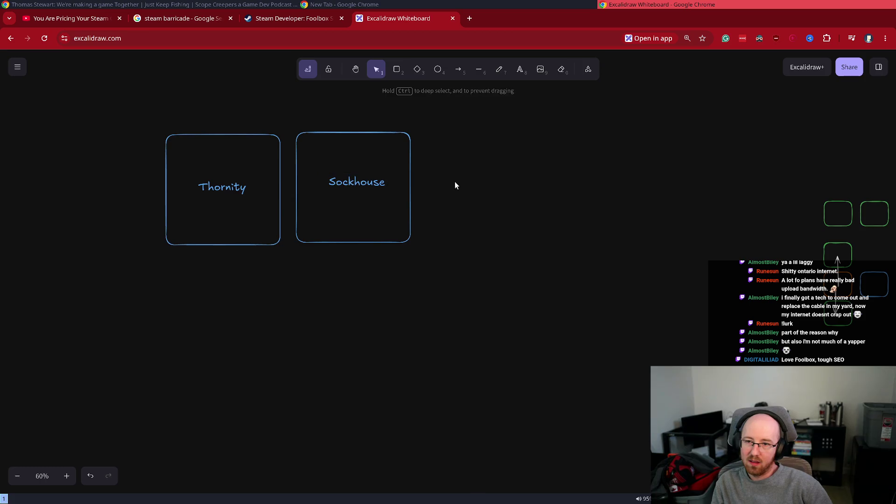
click(411, 178)
key(ctrl+c)
key(ctrl+v)
drag(437, 197, 460, 184)
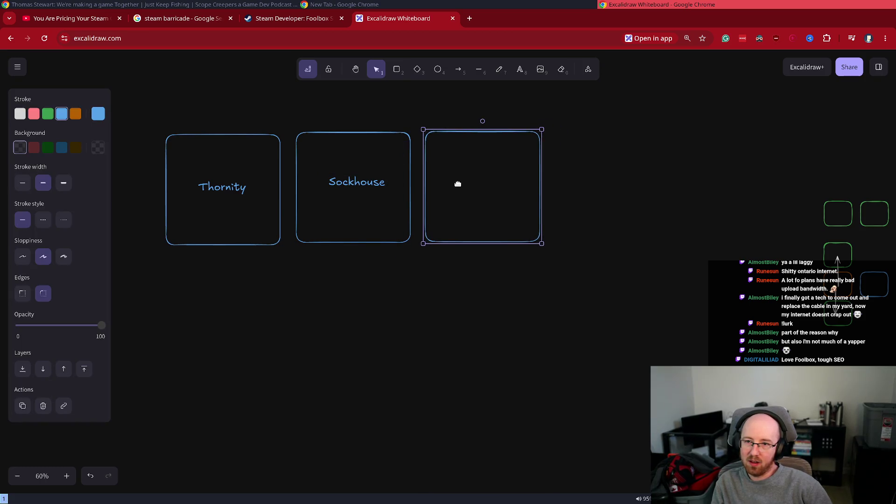
Step: Label the third box Mr DBoy, duplicate it, and label the copy Foolbox
double_click(483, 186)
text(Ar)
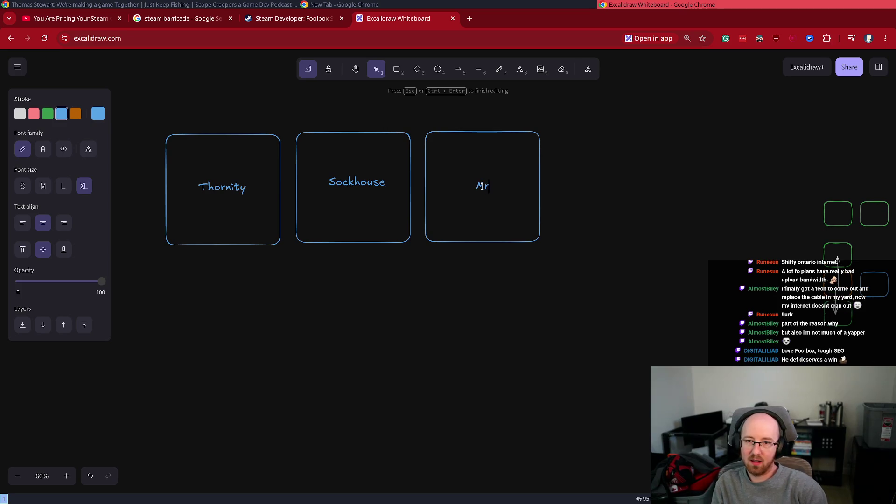
text(oy)
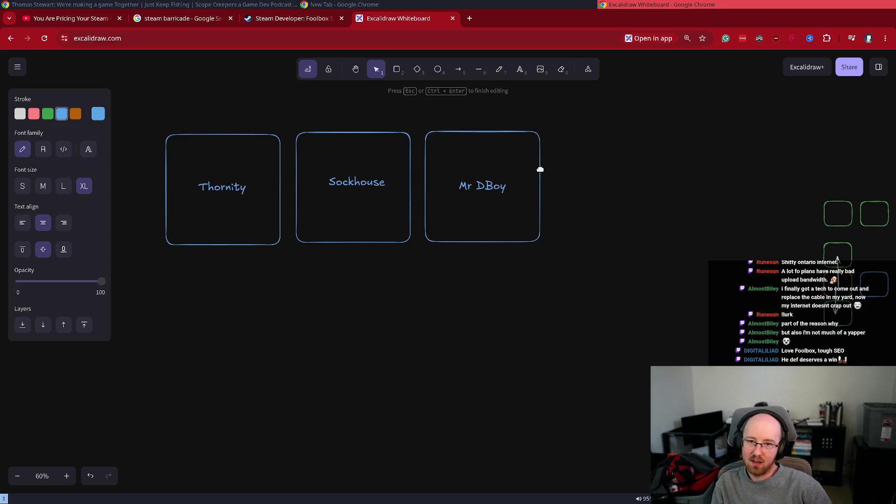
key(Escape)
mouse_move(539, 178)
mouse_down()
mouse_move(603, 170)
mouse_move(606, 186)
mouse_up()
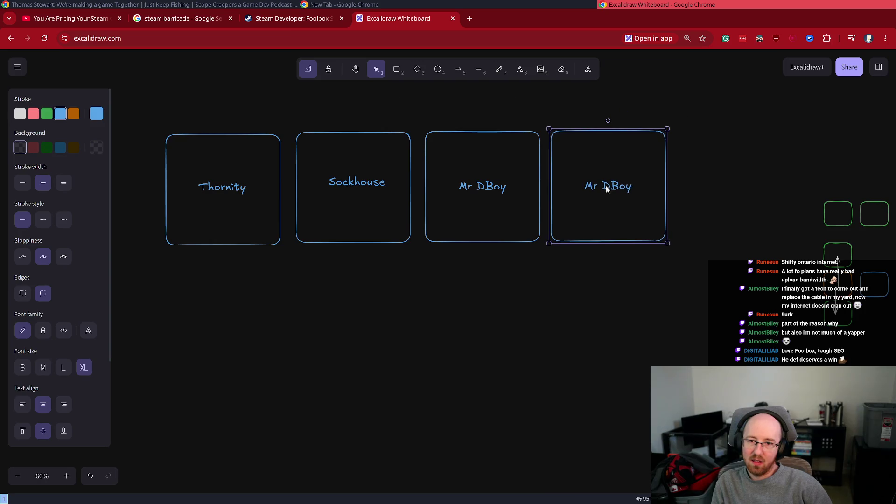
double_click(606, 186)
text(Foolbox)
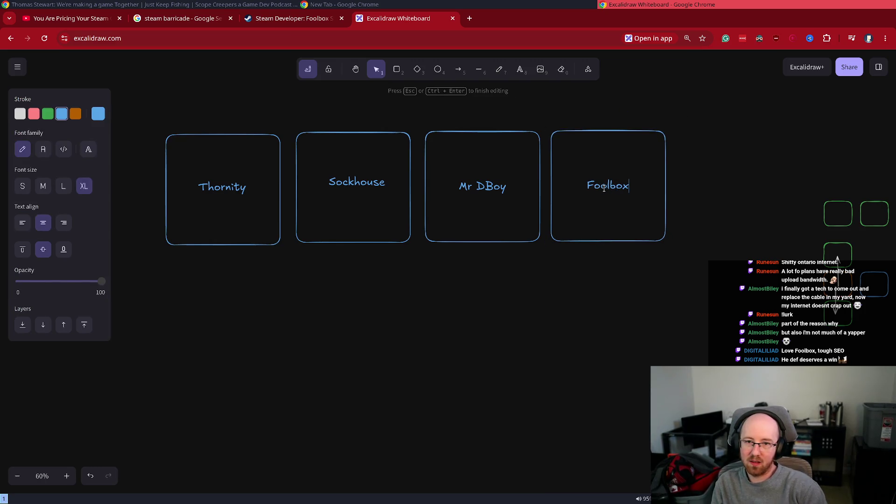
key(Escape)
Step: Duplicate the Foolbox box to the right and relabel the copy Tsundown
mouse_move(698, 299)
mouse_down()
mouse_move(559, 79)
mouse_move(549, 89)
mouse_move(693, 279)
mouse_move(682, 279)
mouse_up()
mouse_move(609, 174)
mouse_down()
mouse_move(645, 224)
mouse_move(735, 176)
mouse_up()
double_click(731, 185)
key(BackSpace)
text(Tsundown)
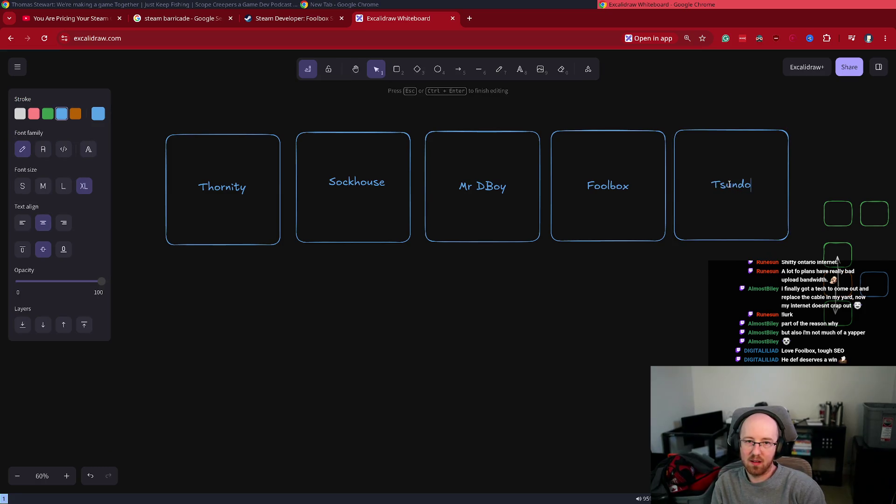
scroll(730, 185, right, 1)
scroll(448, 219, right, 2)
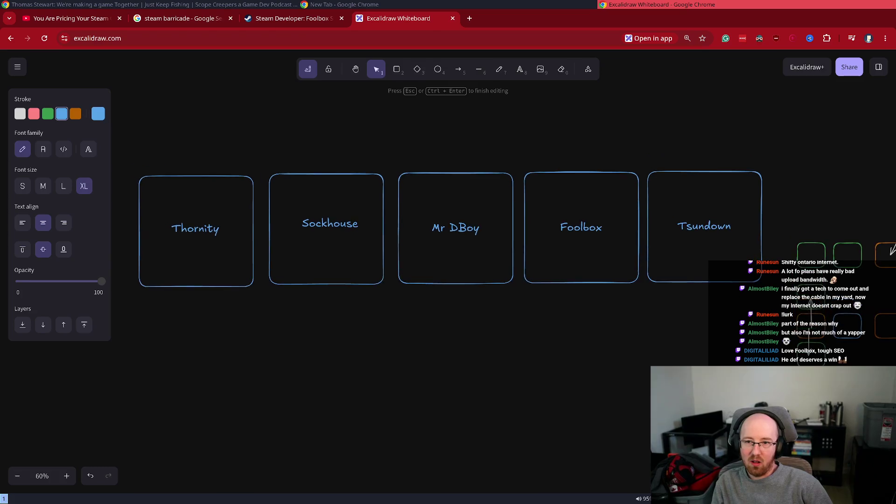
scroll(578, 367, down, 1)
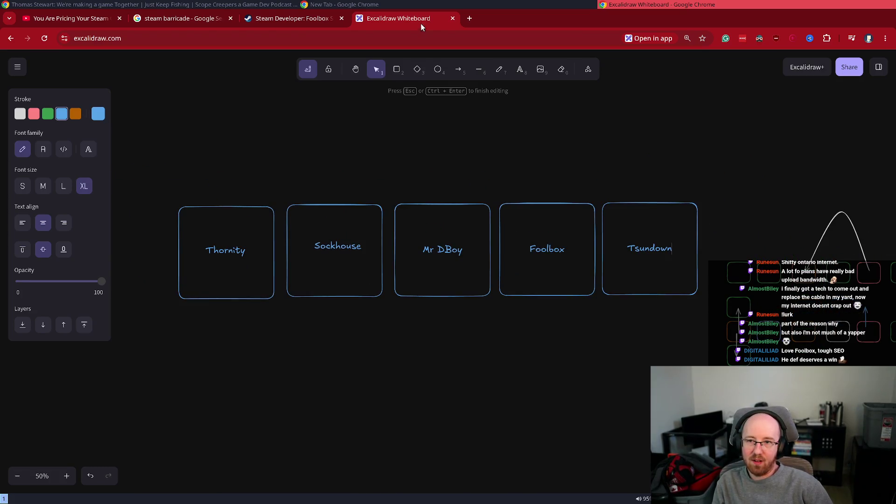
click(499, 69)
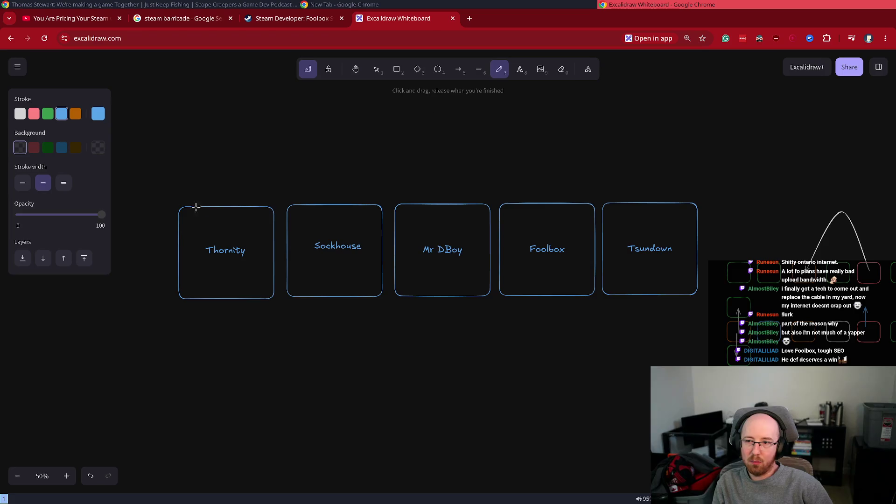
Step: Draw a white freehand bracket line spanning the row of boxes
click(19, 113)
mouse_move(169, 216)
mouse_down()
mouse_move(174, 185)
mouse_move(351, 168)
mouse_move(711, 173)
mouse_move(711, 230)
mouse_up()
drag(695, 172, 500, 167)
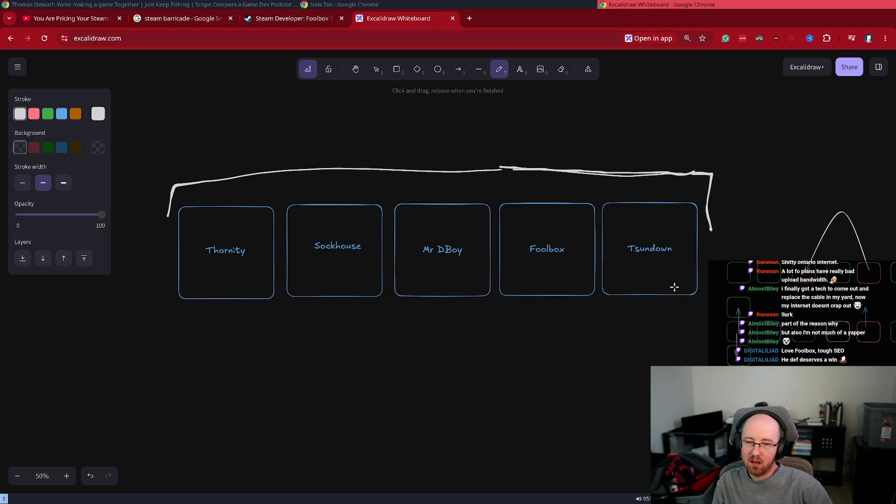
mouse_move(636, 440)
mouse_down()
mouse_move(593, 449)
mouse_move(610, 452)
mouse_up()
key(Escape)
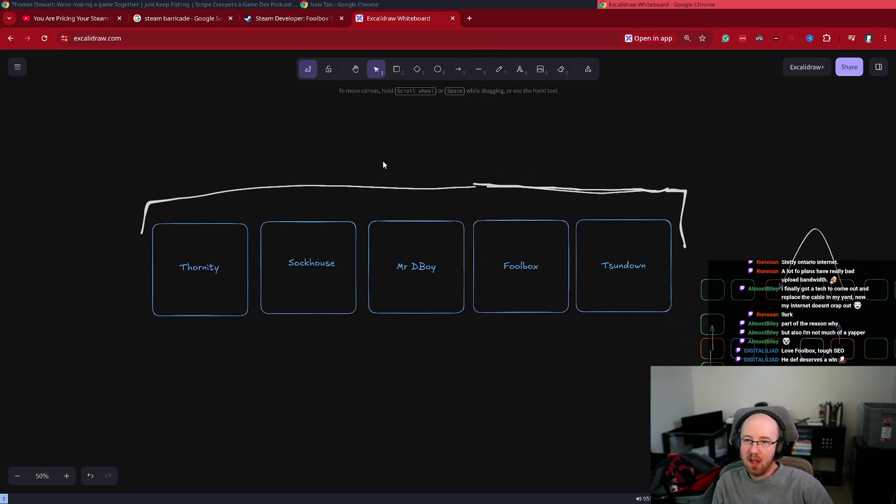
Step: Add a 2025 text label centred above the Mr DBoy box
double_click(383, 161)
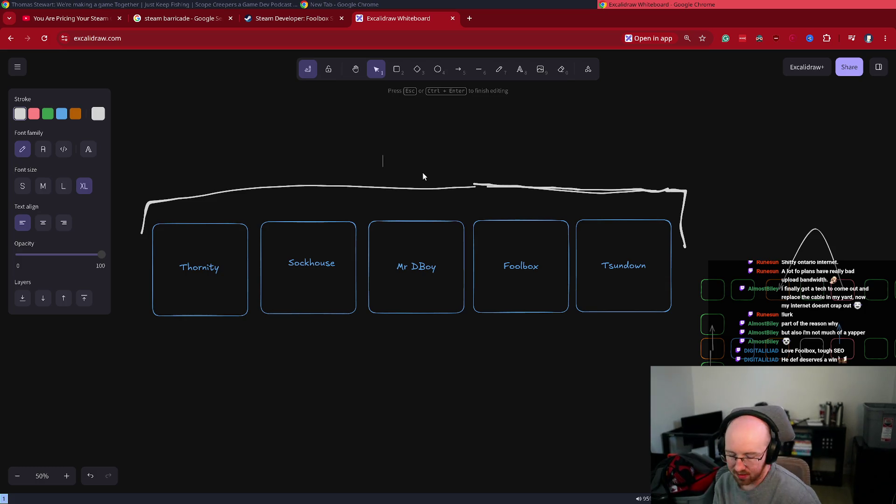
text(2024)
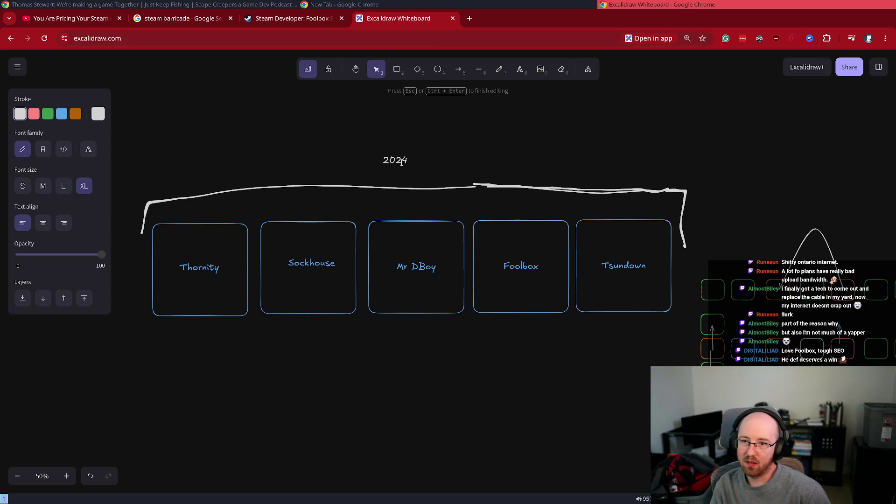
text(2025)
click(426, 368)
drag(428, 207, 422, 208)
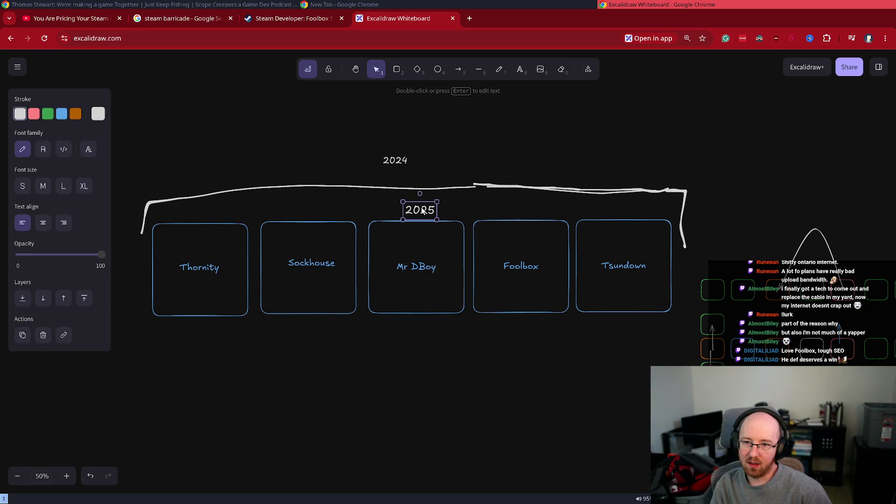
click(453, 291)
drag(420, 211, 414, 211)
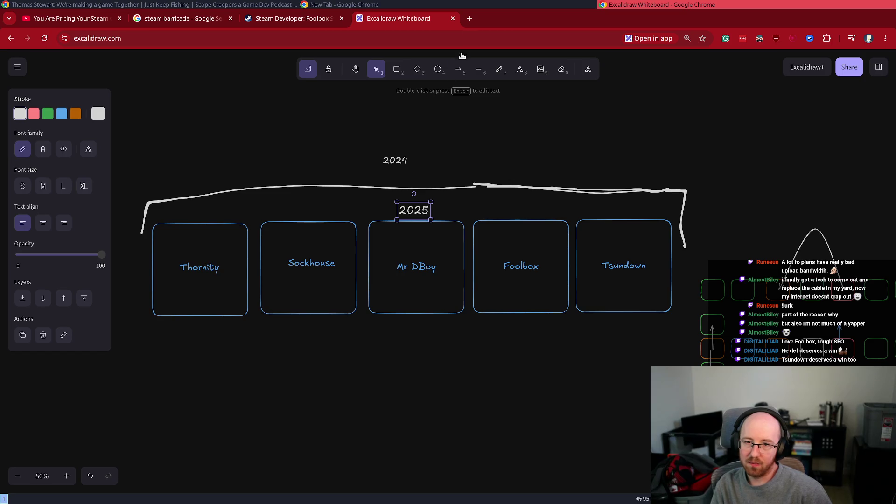
Step: Place 2024 labels above Tsundown, Foolbox, Sockhouse and Thornity by copying and pasting
click(470, 19)
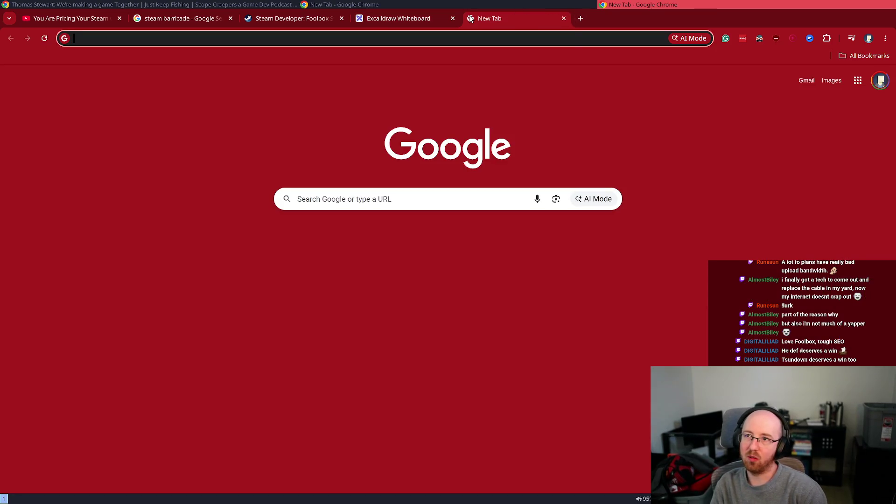
key(ctrl+w)
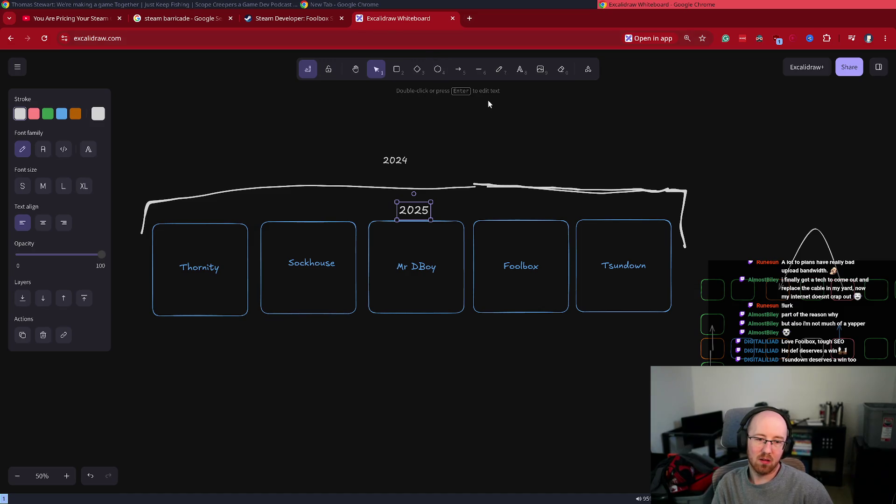
mouse_move(397, 164)
mouse_down()
mouse_move(625, 203)
mouse_move(623, 212)
mouse_up()
key(ctrl+c)
key(ctrl+v)
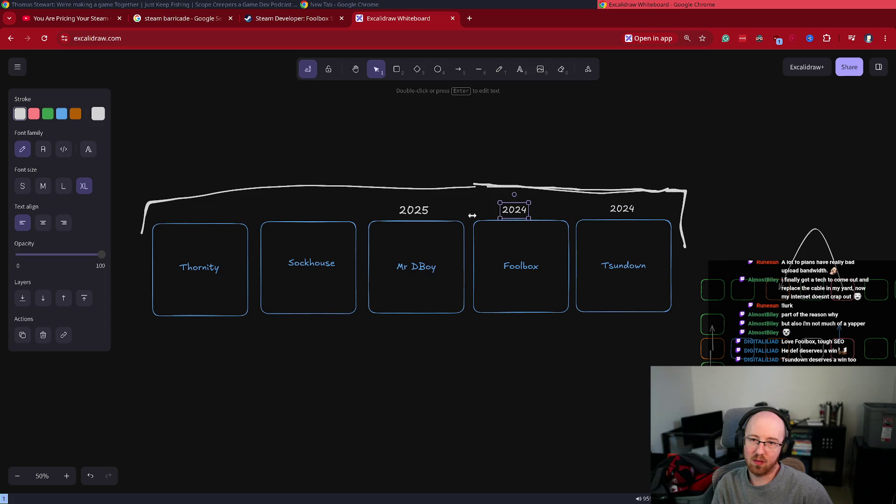
key(ctrl+v)
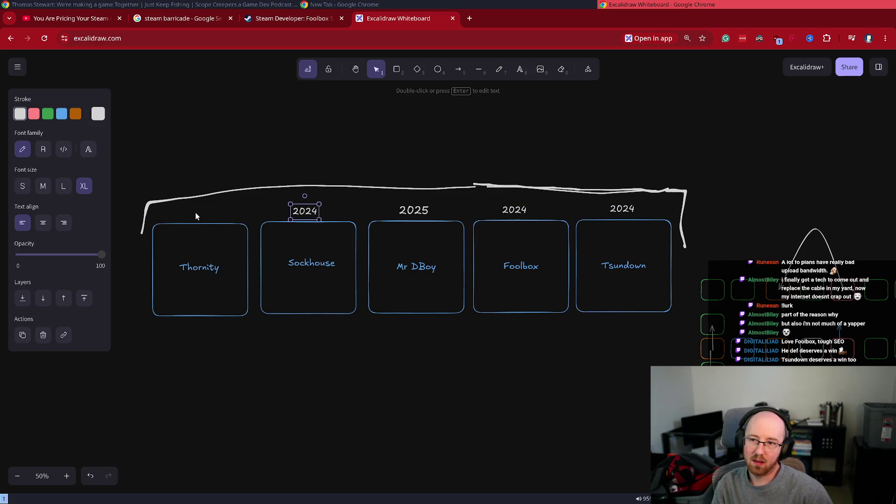
key(ctrl+v)
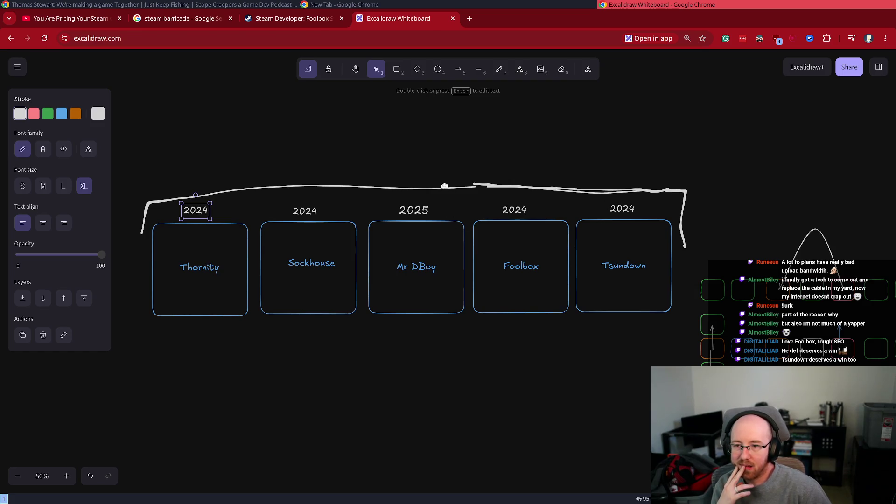
click(499, 69)
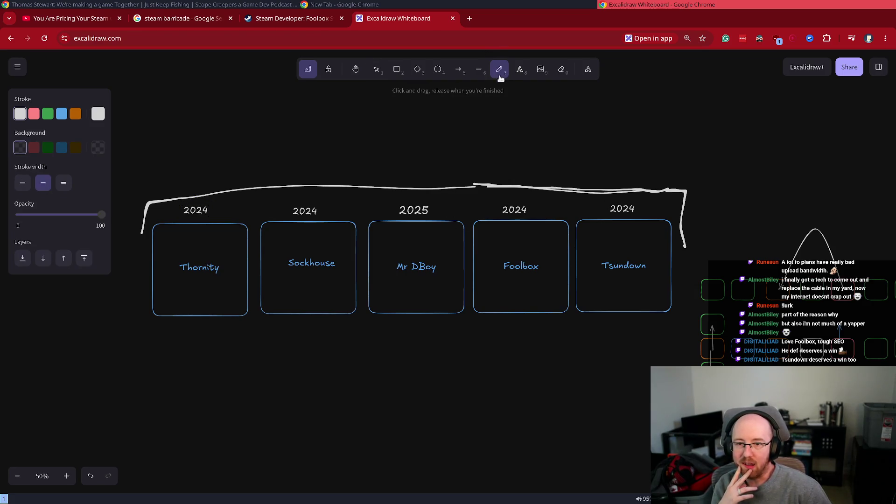
Step: Draw freehand underlines under the five studio names, then undo them
drag(185, 281, 203, 280)
drag(308, 279, 326, 279)
drag(415, 284, 439, 279)
drag(517, 280, 551, 281)
drag(607, 279, 635, 279)
key(ctrl+z)
key(ctrl+z)
key(ctrl+z)
key(ctrl+z)
key(ctrl+z)
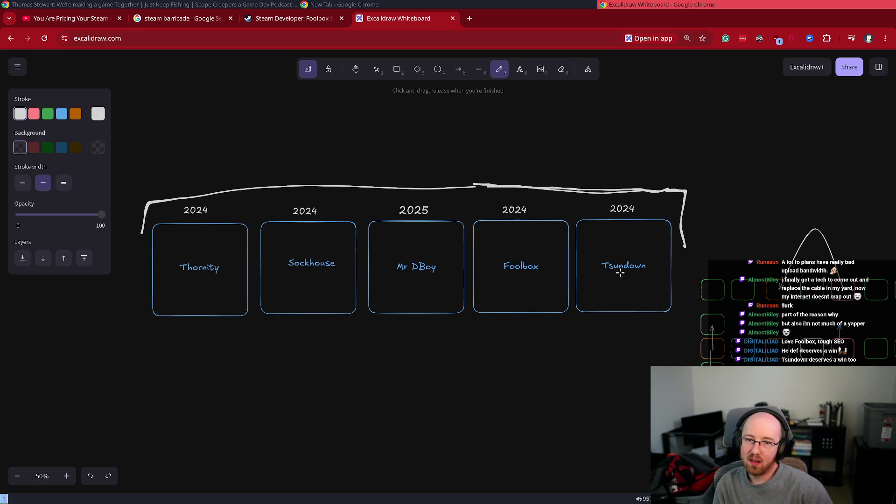
Step: Tick Tsundown, Foolbox and Mr DBoy, cross Sockhouse, and undo stray strokes beside Thornity
drag(643, 274, 656, 261)
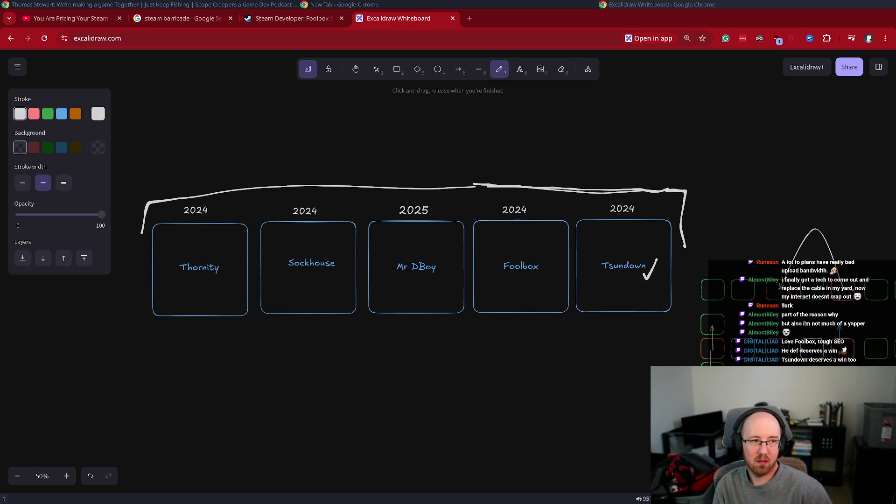
drag(537, 278, 558, 262)
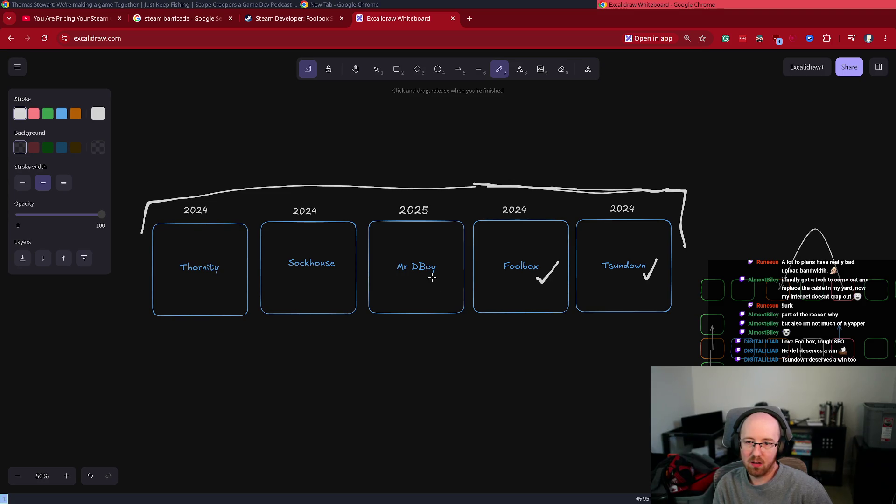
mouse_move(434, 278)
mouse_down()
mouse_move(439, 286)
mouse_move(455, 268)
mouse_up()
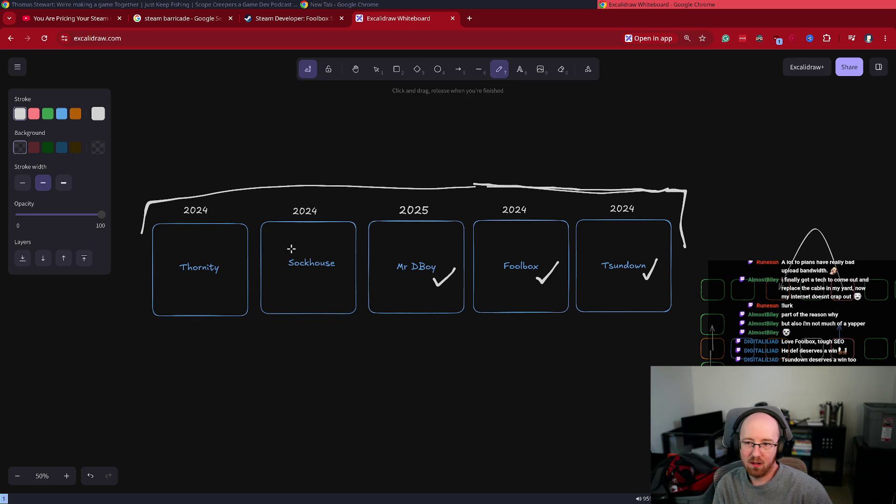
mouse_move(333, 275)
mouse_down()
mouse_move(346, 285)
mouse_move(344, 270)
mouse_up()
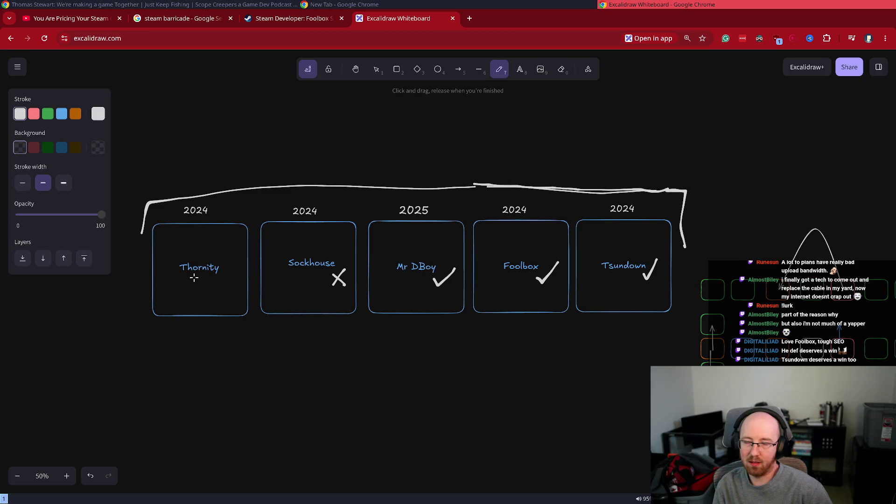
drag(222, 277, 240, 278)
key(ctrl+z)
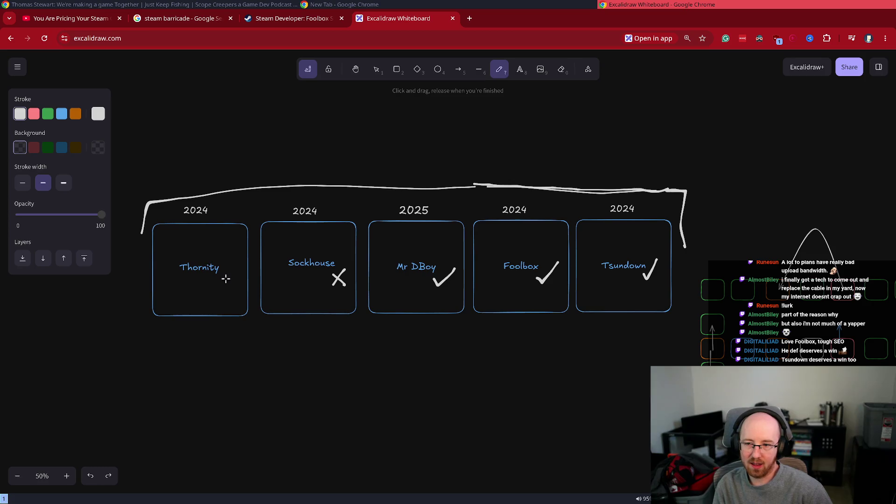
mouse_move(225, 275)
mouse_down()
mouse_move(232, 282)
mouse_move(251, 240)
mouse_up()
key(ctrl+z)
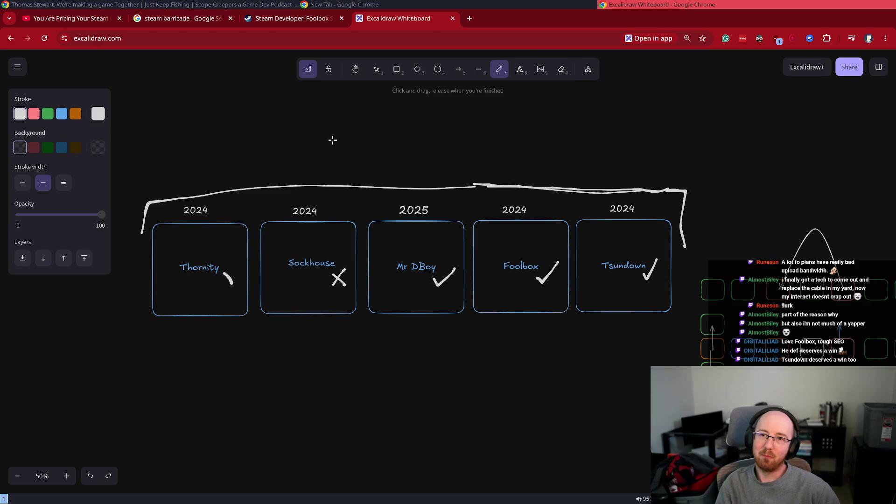
Step: Add a red F label in the Sockhouse box
click(520, 69)
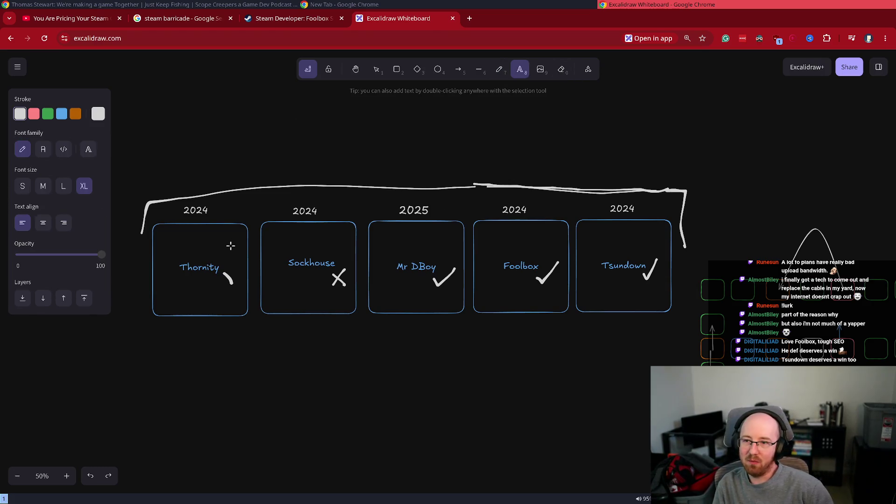
click(270, 235)
text(F)
click(34, 114)
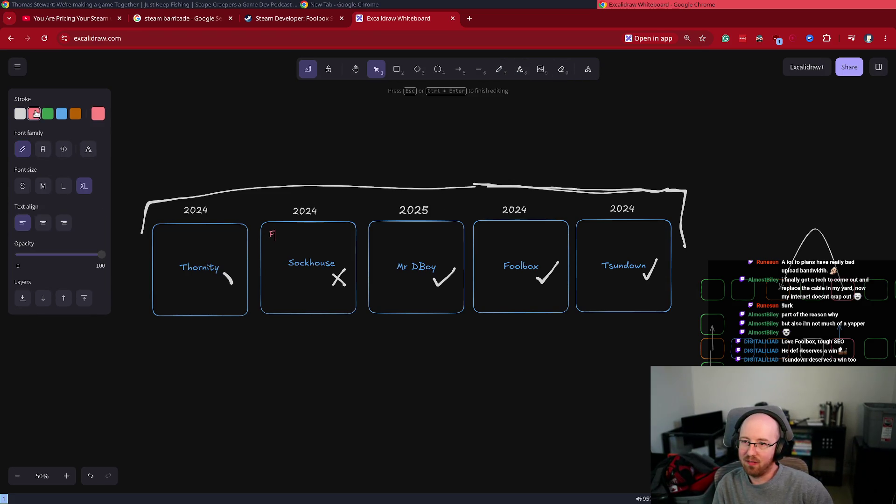
click(287, 253)
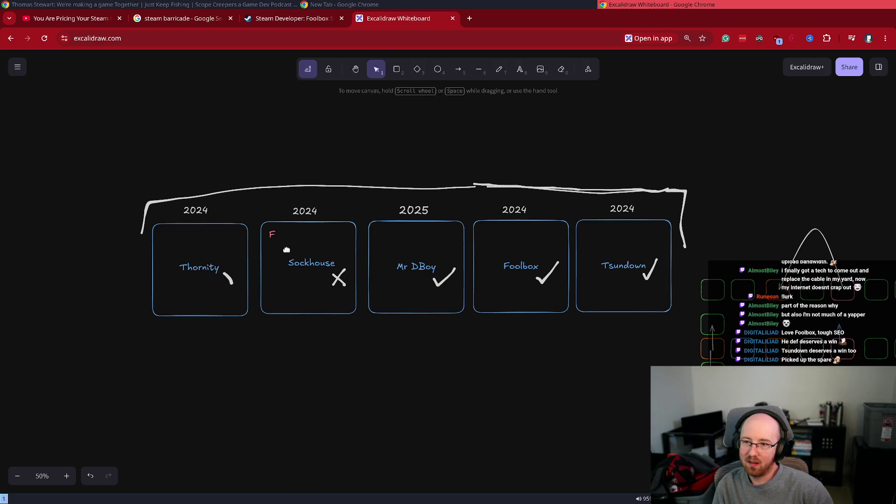
Step: Duplicate the F into a red P for Mr DBoy's box, and copy the P into Foolbox's box
click(271, 235)
key(ctrl+d)
mouse_move(289, 241)
mouse_down()
mouse_move(358, 242)
mouse_move(379, 233)
mouse_up()
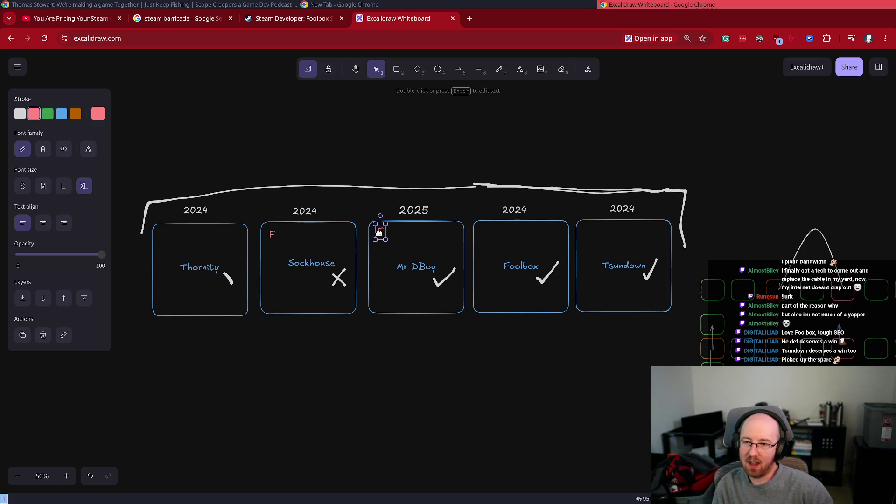
double_click(379, 233)
text(P)
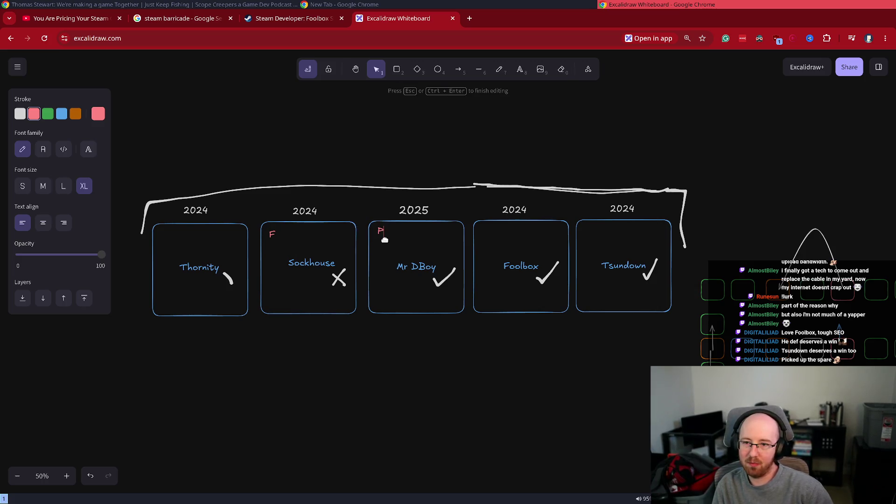
key(ctrl+a)
click(425, 330)
click(378, 232)
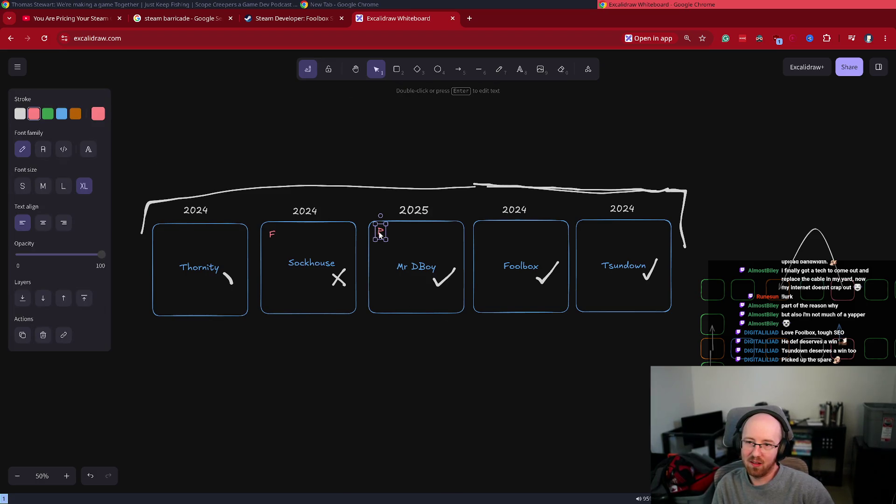
mouse_move(386, 237)
mouse_down()
mouse_move(501, 236)
mouse_move(483, 230)
mouse_up()
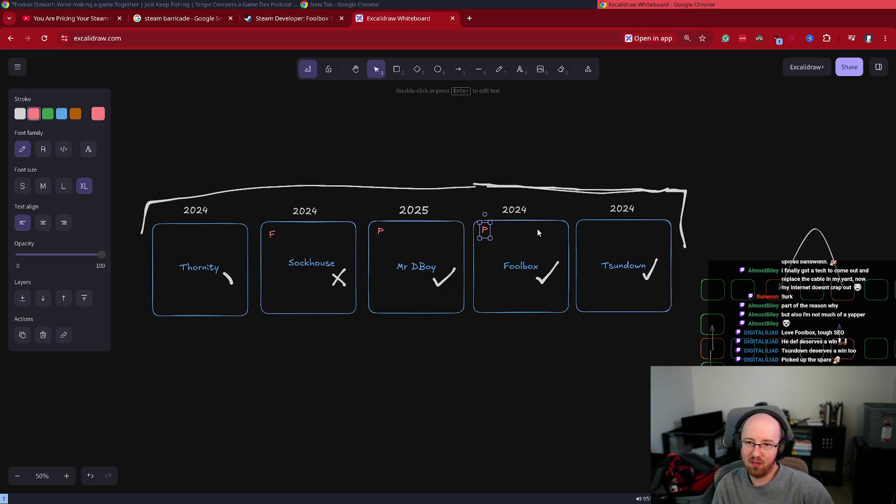
Step: Paste a red F into the top-left corner of the Tsundown box
click(272, 234)
key(ctrl+v)
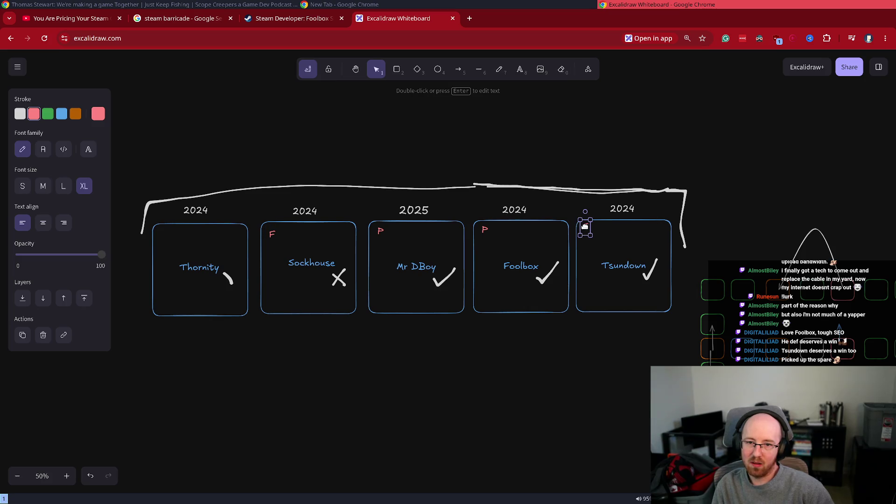
drag(585, 225, 586, 232)
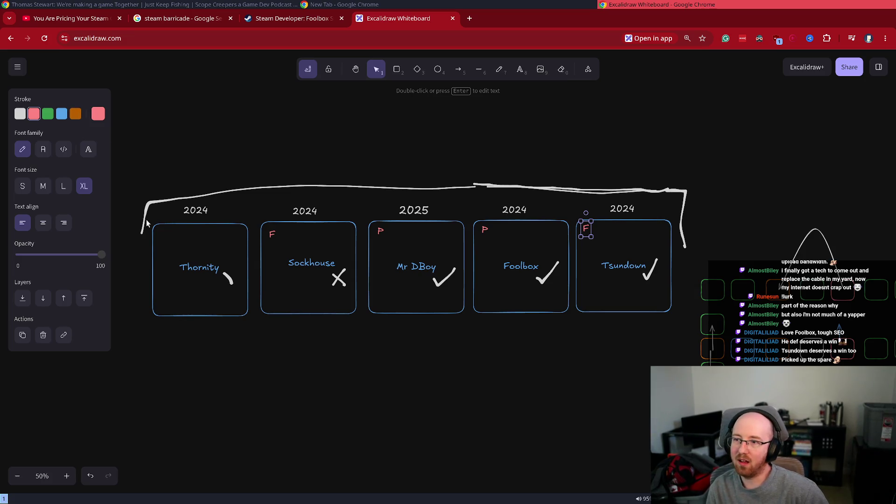
click(161, 230)
Step: Add a FAILURE label inside Thornity's box
double_click(163, 234)
text(FAILURE)
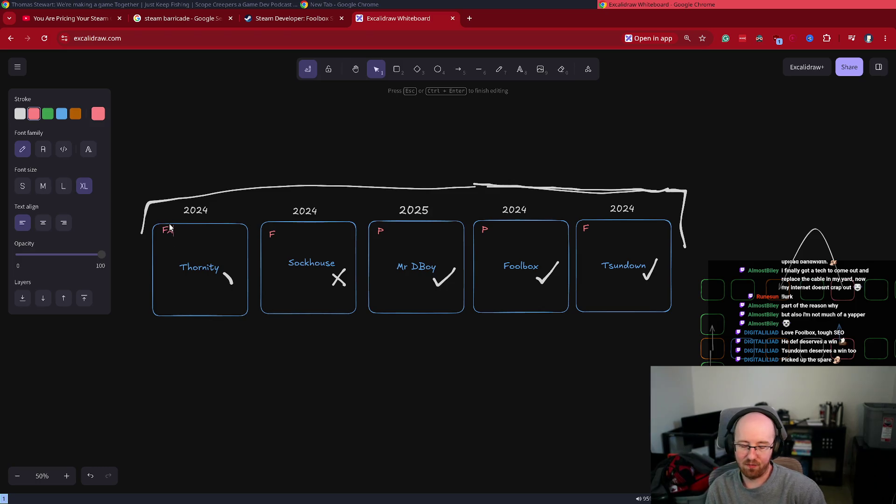
click(178, 227)
drag(192, 229, 209, 236)
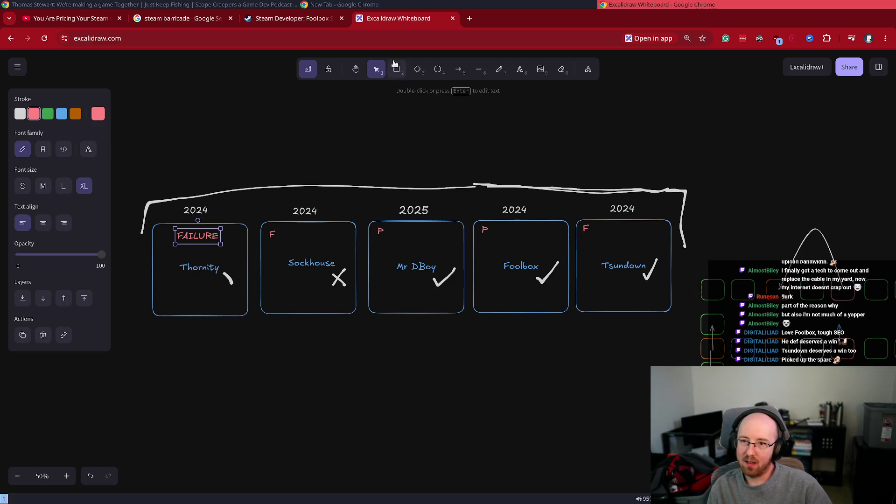
Step: Draw a trial arrow from Thornity to Sockhouse, then delete it
click(462, 69)
drag(219, 263, 288, 257)
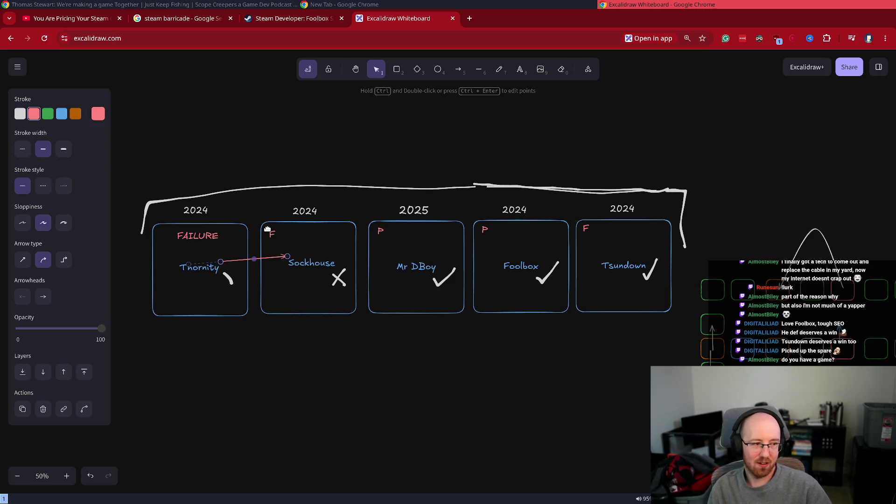
key(Delete)
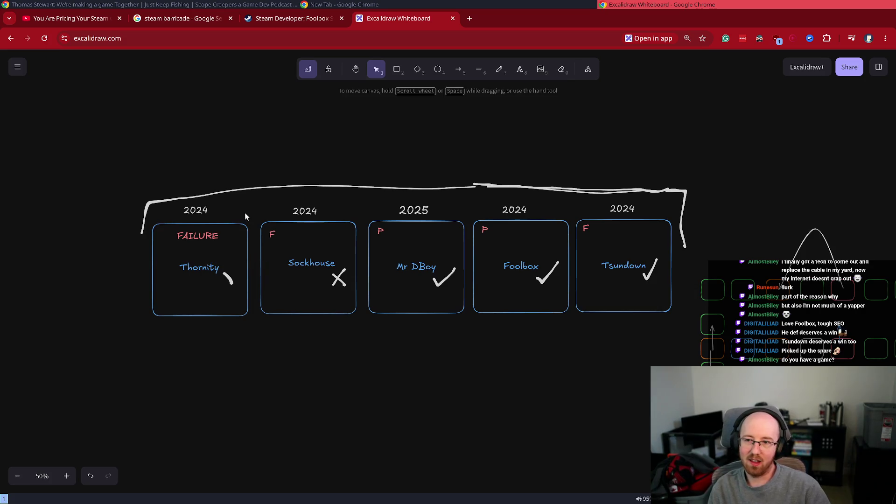
Step: Add a green '$10Ms dollars' note at the bottom of Thornity's box
click(518, 70)
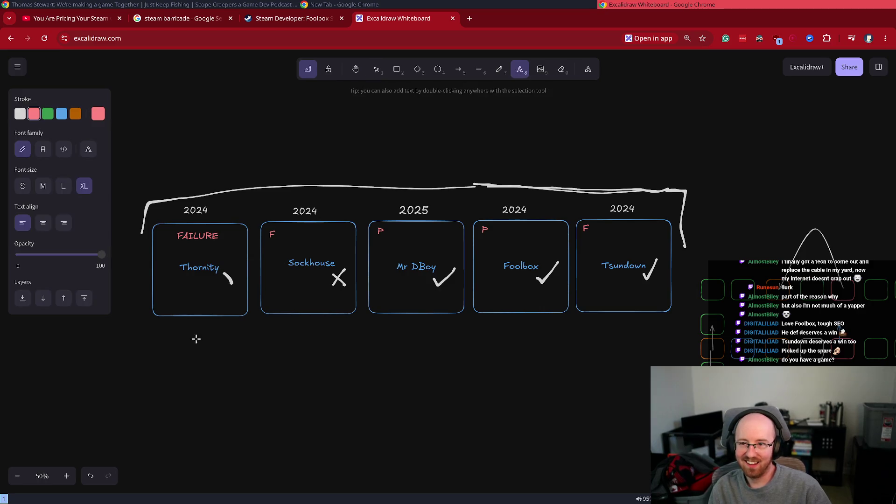
click(273, 333)
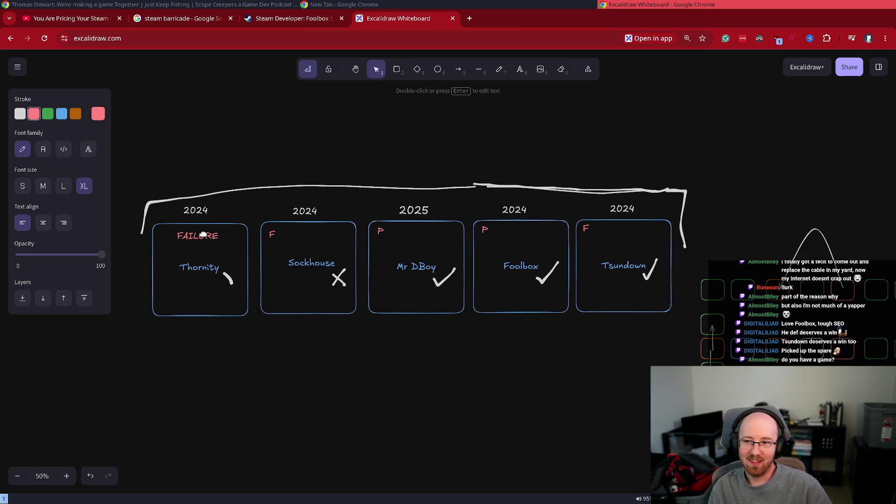
double_click(185, 309)
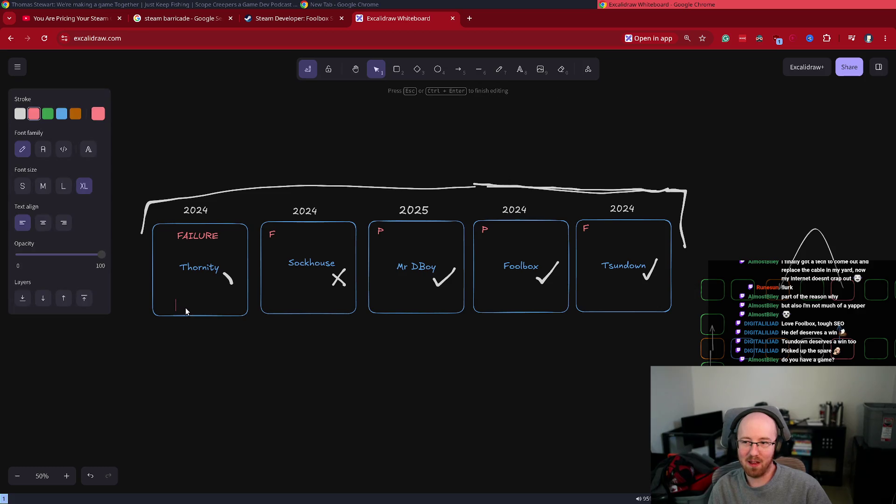
text($)
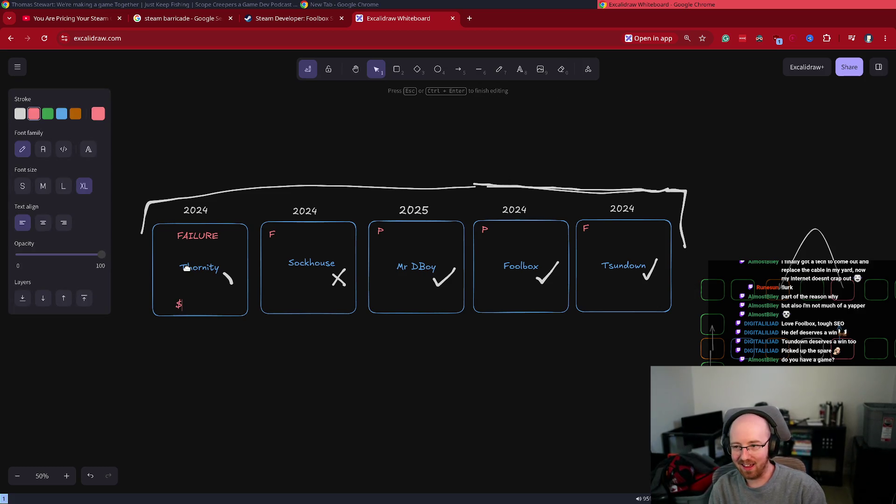
text(10Ms )
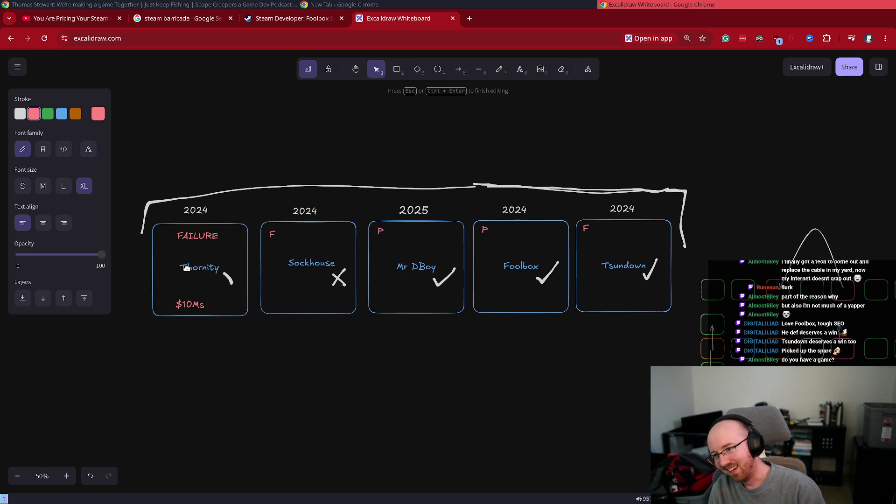
text(dolal)
key(BackSpace)
key(BackSpace)
text(lars)
key(ctrl+a)
click(48, 114)
click(217, 320)
click(197, 305)
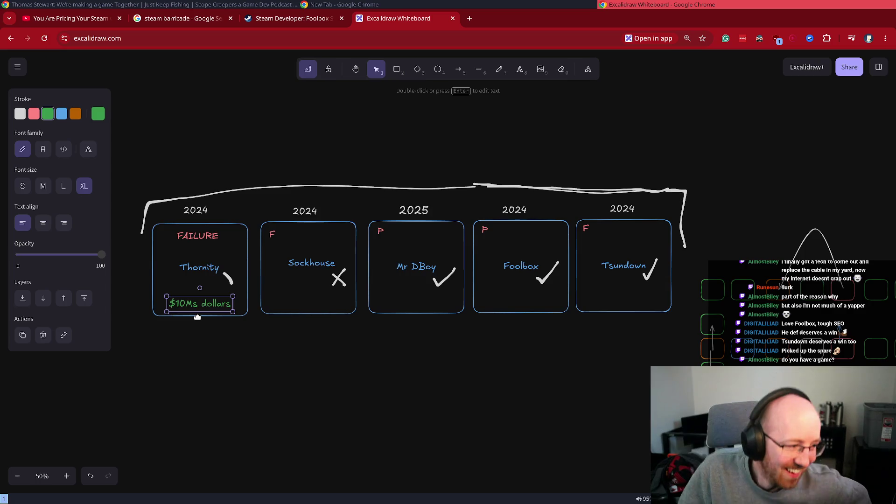
Step: Draw a thick, upward-curved arrow from Thornity to Sockhouse, then delete it
click(458, 69)
drag(214, 264, 293, 263)
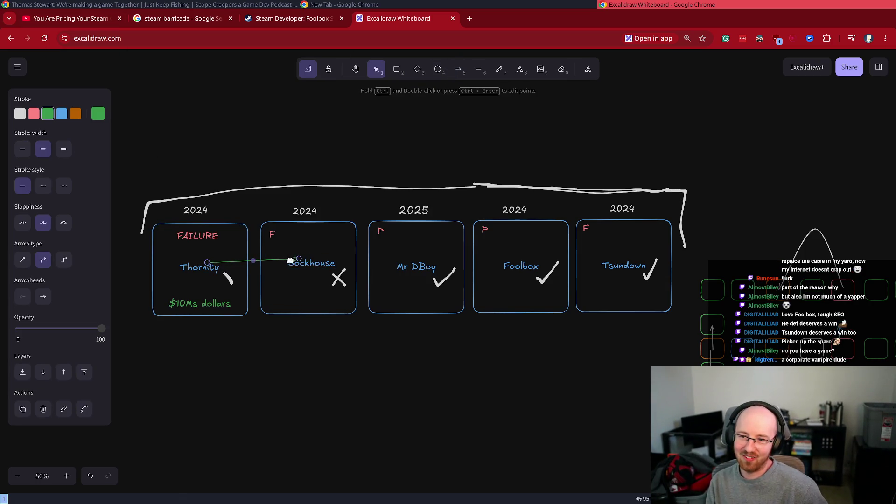
click(64, 148)
drag(251, 263, 253, 249)
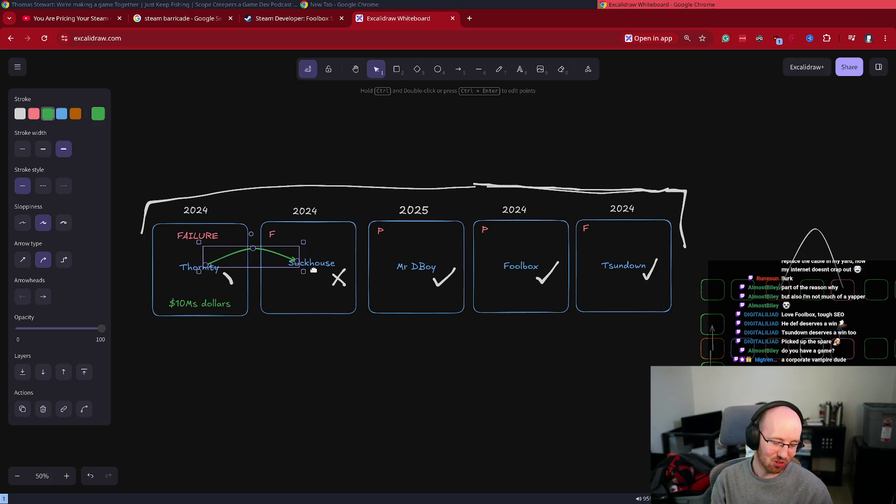
key(Delete)
Step: Reposition the Sockhouse name and move the red F down beside it
mouse_move(302, 260)
mouse_down()
mouse_move(301, 273)
mouse_move(306, 264)
mouse_up()
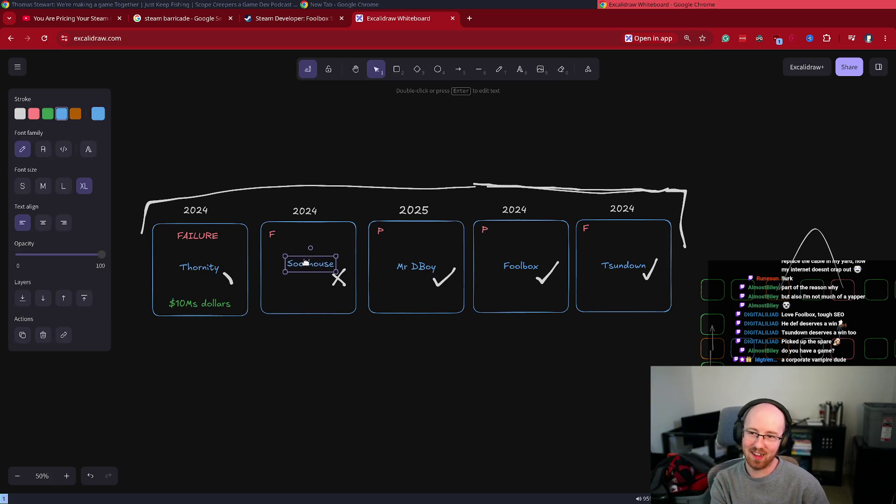
mouse_move(272, 233)
mouse_down()
mouse_move(272, 276)
mouse_move(272, 234)
mouse_up()
drag(303, 263, 306, 264)
Step: Put a pasted green W beside FAILURE, delete FAILURE, and move Thornity into Tsundown's box
key(ctrl+v)
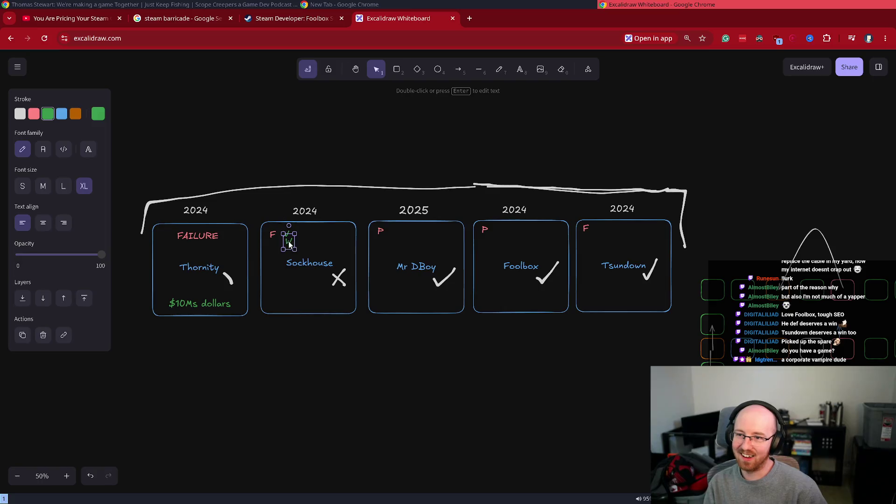
key(ctrl+v)
drag(193, 240, 167, 236)
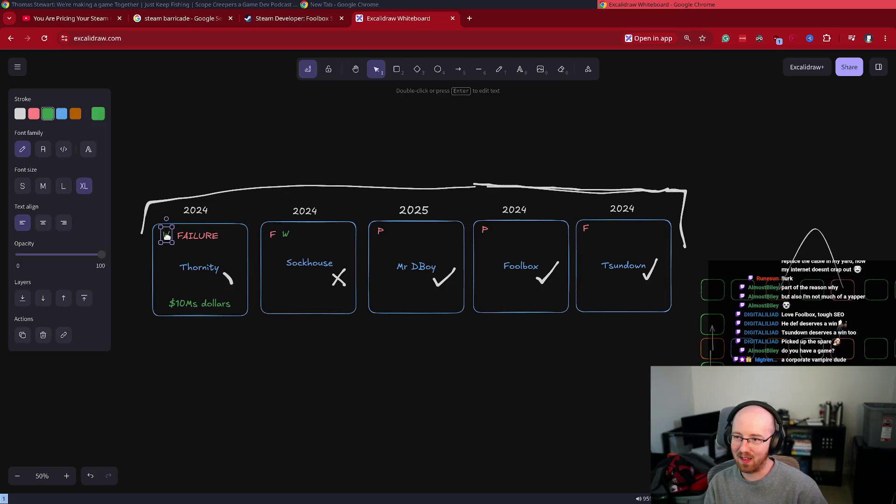
click(195, 240)
key(Delete)
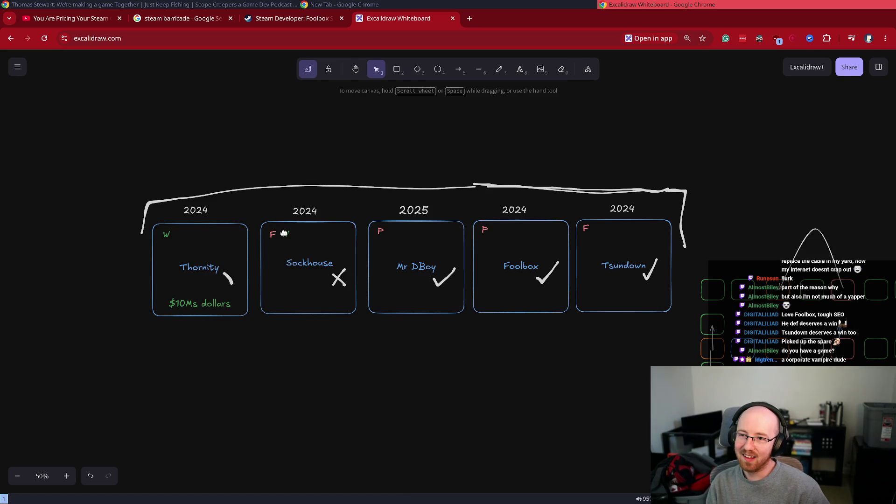
mouse_move(205, 272)
mouse_down()
mouse_move(247, 333)
mouse_move(551, 321)
mouse_move(609, 299)
mouse_move(622, 281)
mouse_move(617, 292)
mouse_move(621, 245)
mouse_move(646, 243)
mouse_move(616, 257)
mouse_move(628, 253)
mouse_up()
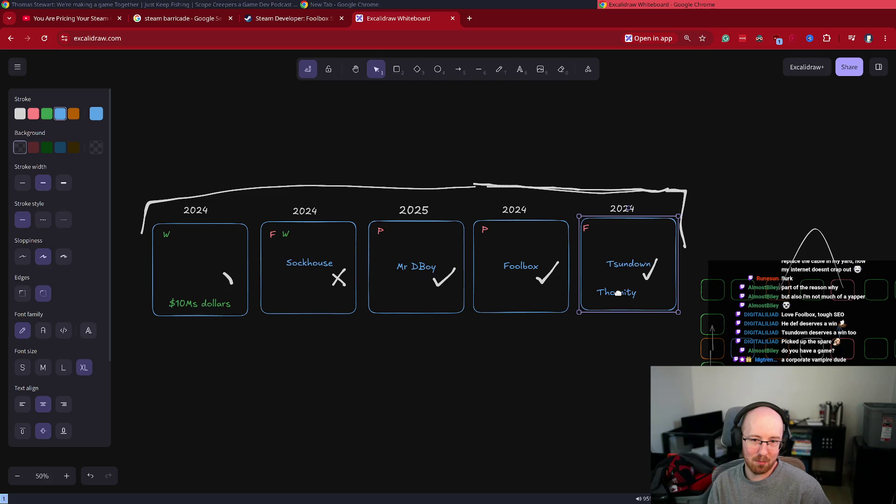
Step: Move Thornity below the boxes and add a blue 'Aarimous' label under it
click(616, 329)
click(614, 298)
mouse_move(590, 340)
mouse_down()
mouse_move(634, 284)
mouse_move(510, 366)
mouse_move(212, 383)
mouse_move(204, 365)
mouse_up()
double_click(197, 377)
text(Aaa)
text(s)
key(ctrl+a)
click(61, 113)
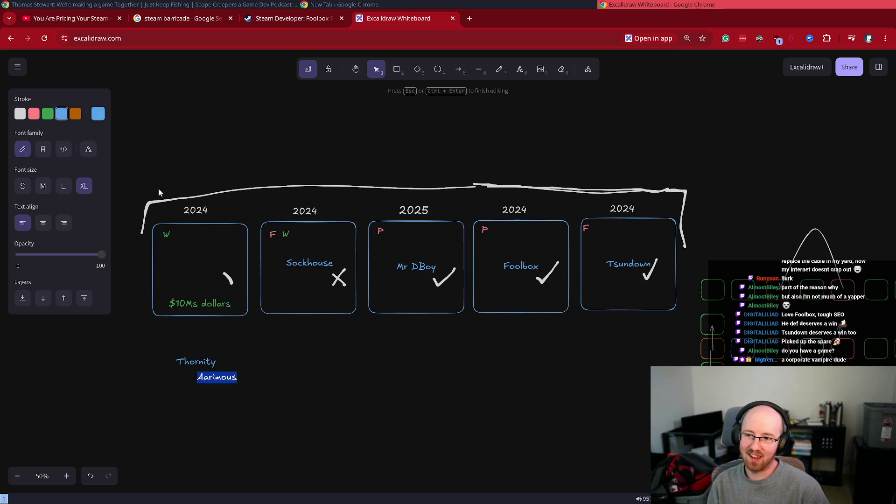
click(244, 377)
drag(218, 378, 196, 381)
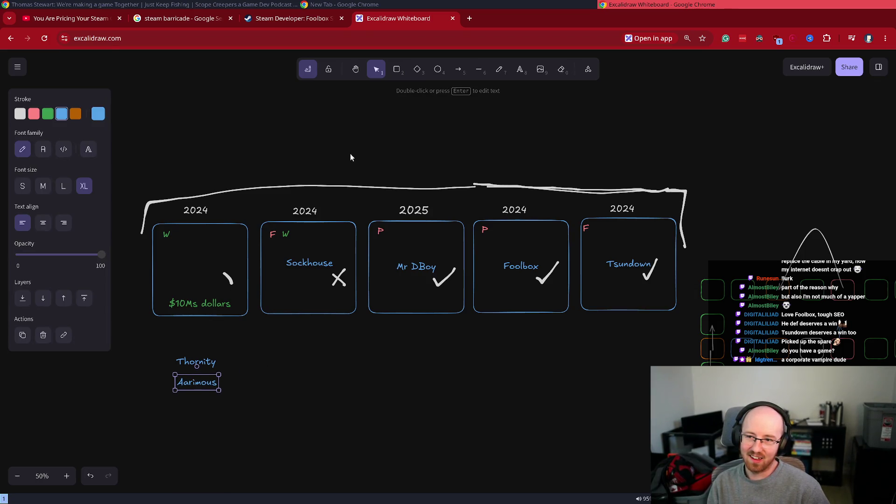
click(506, 99)
Step: Draw a new rectangle around Aarimous with a '2025' year label above it
click(397, 69)
drag(155, 343, 247, 457)
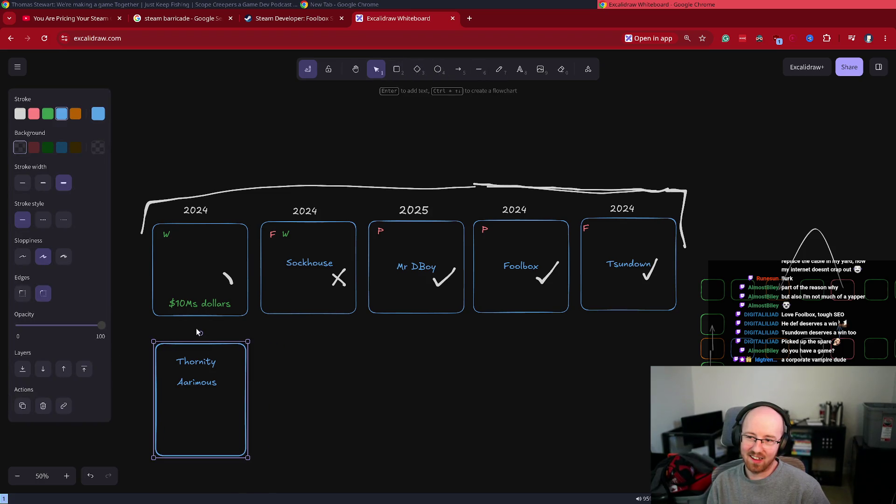
double_click(192, 329)
text(2025)
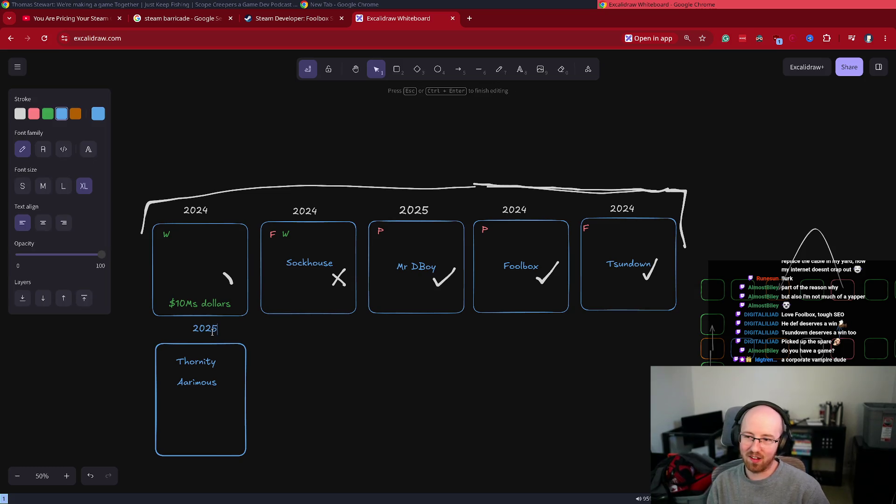
click(199, 367)
Step: Return Thornity to the first box and put a large green W above Aarimous in the new box
drag(199, 365, 196, 260)
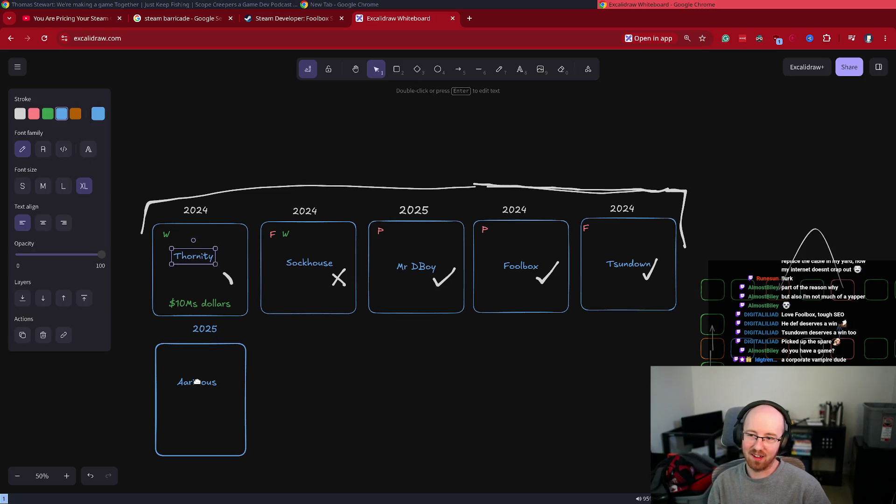
click(164, 234)
mouse_move(165, 235)
mouse_down()
mouse_move(180, 365)
mouse_move(232, 420)
mouse_up()
click(291, 421)
mouse_move(216, 376)
mouse_down()
mouse_move(228, 427)
mouse_move(223, 451)
mouse_up()
click(342, 348)
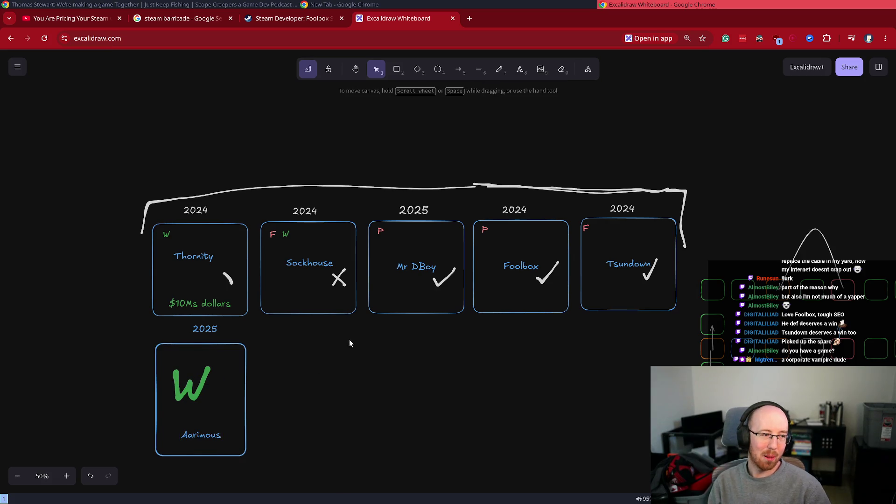
Step: Reposition the Thornity text and nudge the Tsundown box into place
mouse_move(199, 258)
mouse_down()
mouse_move(204, 280)
mouse_move(258, 328)
mouse_move(525, 333)
mouse_move(629, 304)
mouse_move(630, 271)
mouse_up()
click(630, 265)
mouse_move(591, 350)
mouse_down()
mouse_move(657, 282)
mouse_move(635, 318)
mouse_move(422, 371)
mouse_move(285, 346)
mouse_move(181, 276)
mouse_move(194, 269)
mouse_move(218, 308)
mouse_move(400, 353)
mouse_move(564, 331)
mouse_move(633, 285)
mouse_up()
click(193, 383)
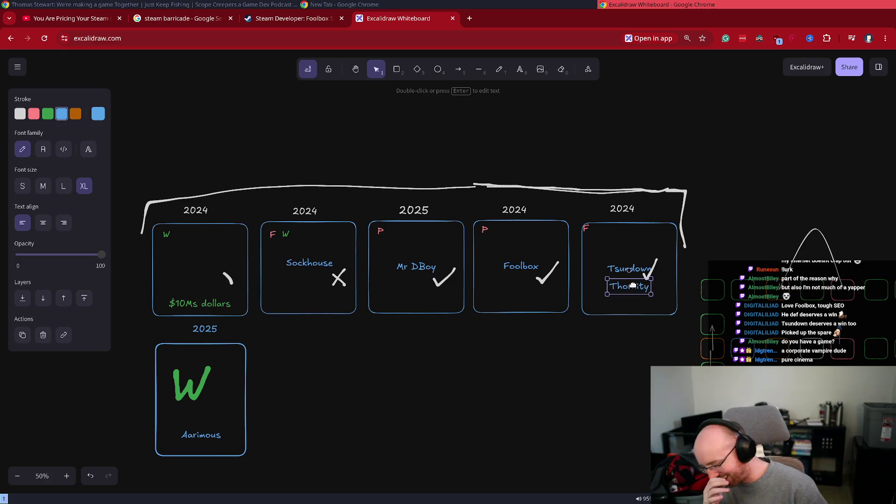
click(632, 261)
mouse_move(632, 262)
mouse_down()
mouse_move(627, 324)
mouse_move(626, 274)
mouse_move(638, 255)
mouse_move(631, 262)
mouse_up()
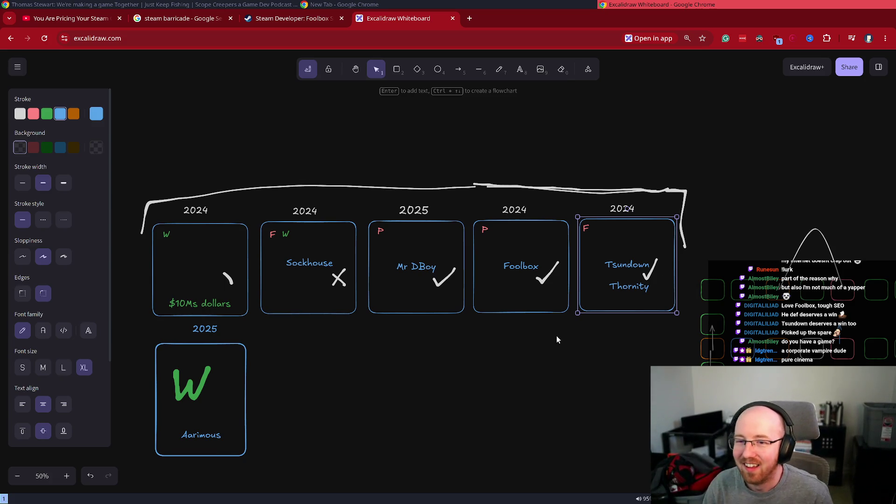
Step: Create a green W label and place it beside the F in Tsundown
double_click(553, 361)
key(ctrl+a)
click(47, 113)
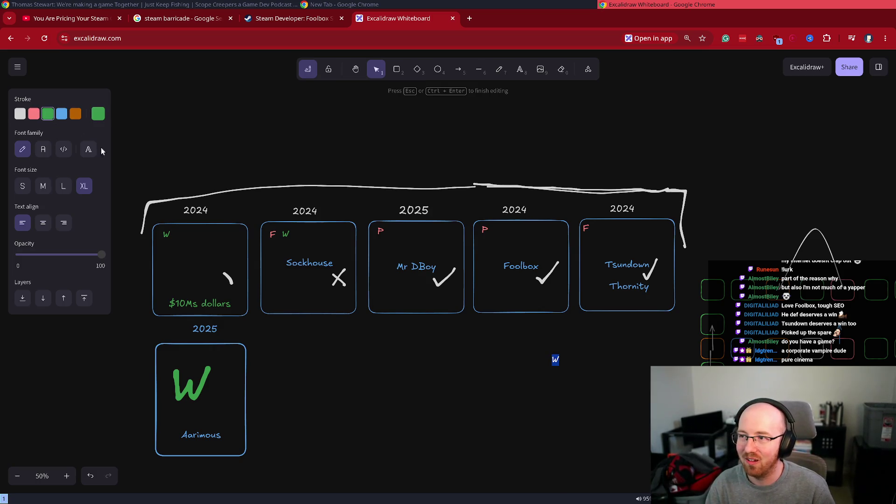
click(536, 362)
mouse_move(557, 359)
mouse_down()
mouse_move(588, 222)
mouse_move(596, 228)
mouse_up()
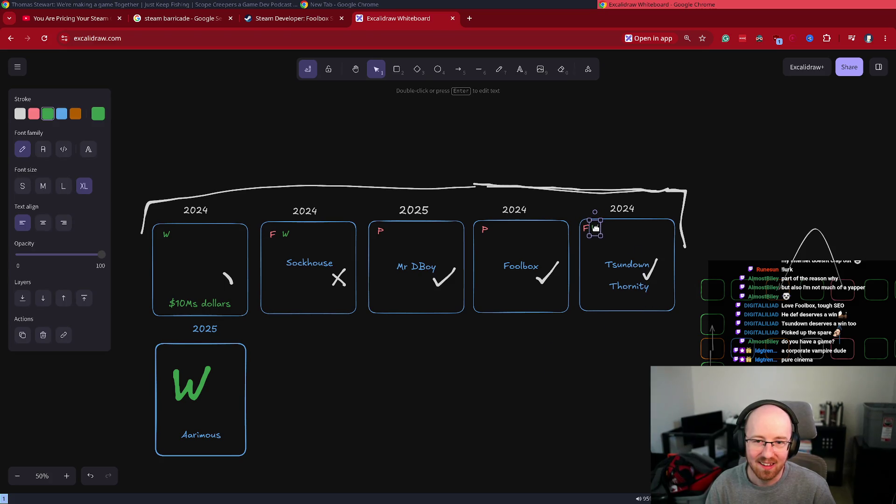
click(630, 313)
Step: Move the Thornity name into the Mr DBoy box
click(621, 291)
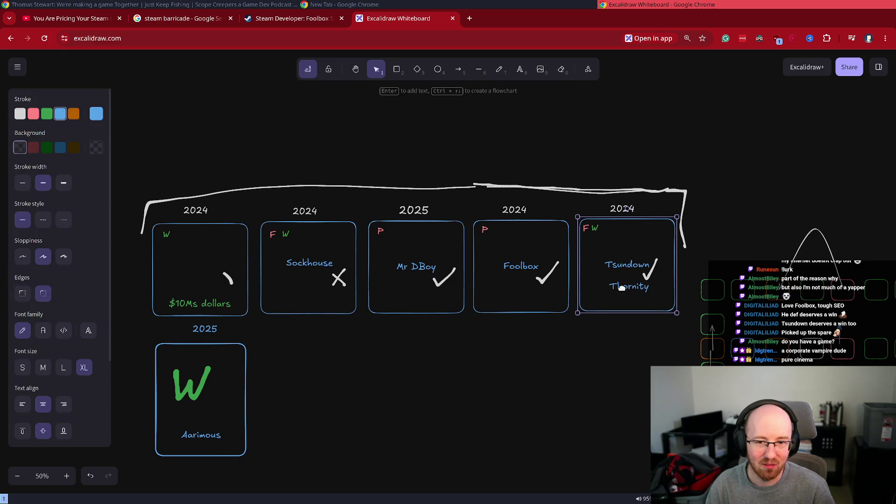
mouse_move(587, 379)
mouse_down()
mouse_move(657, 279)
mouse_move(630, 310)
mouse_move(317, 340)
mouse_move(211, 288)
mouse_move(206, 276)
mouse_up()
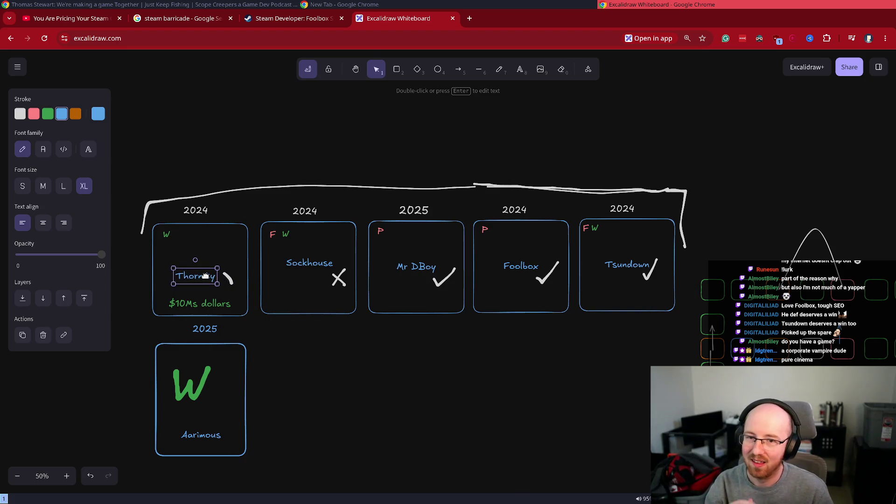
mouse_move(206, 276)
mouse_down()
mouse_move(217, 292)
mouse_move(411, 326)
mouse_move(421, 280)
mouse_move(421, 291)
mouse_up()
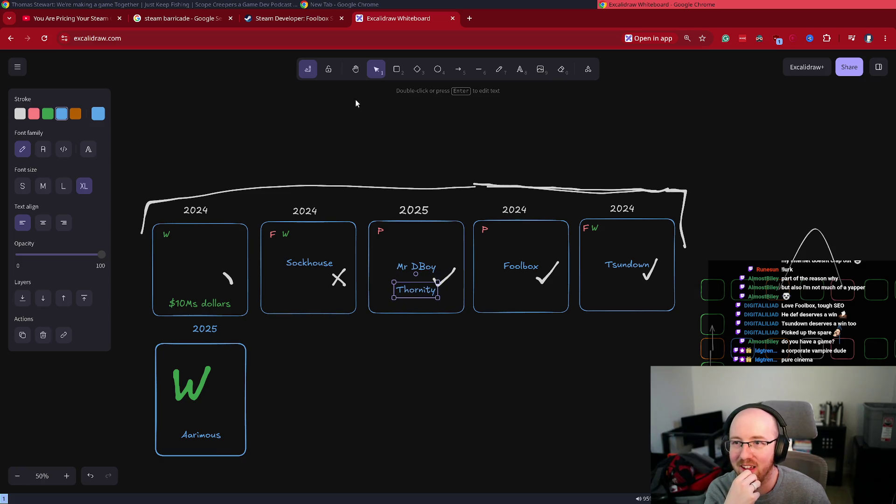
click(48, 113)
key(ctrl+z)
double_click(390, 340)
text(C)
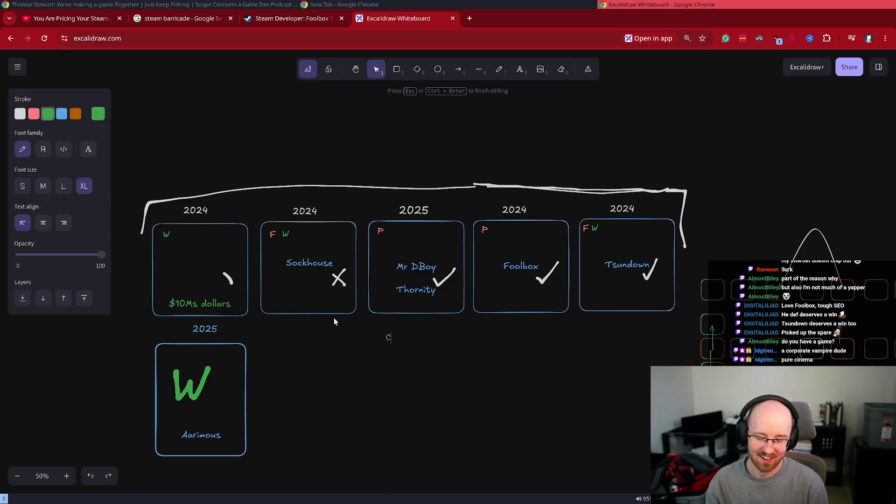
text(UTE FANATASY R)
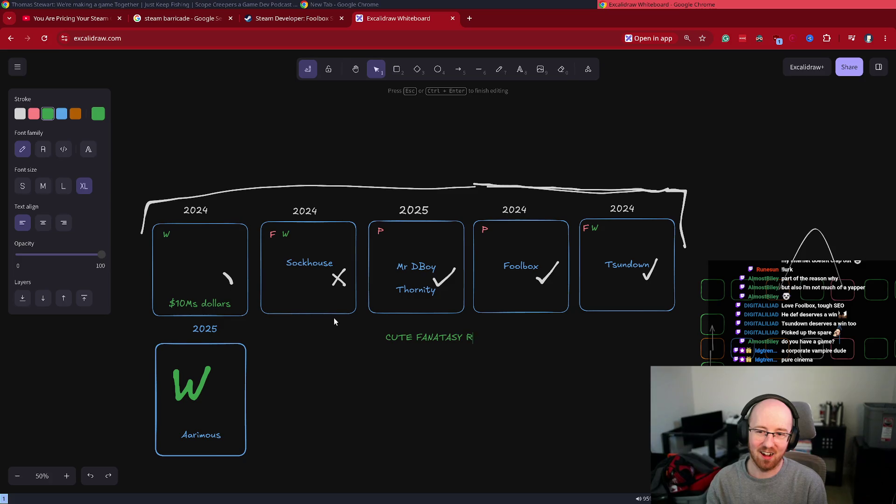
text(PG GAME?!?!?)
key(Return)
text(WTF!??!?!)
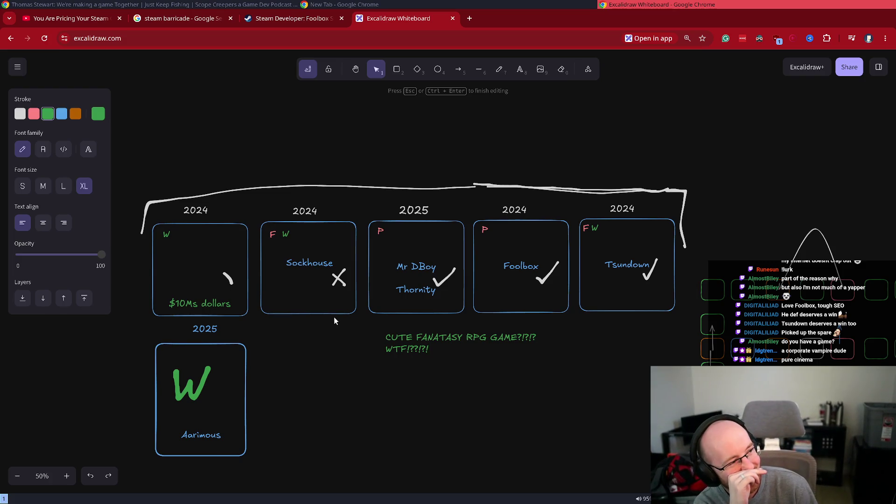
key(ctrl+a)
text(MAKE FARM GAME DO )
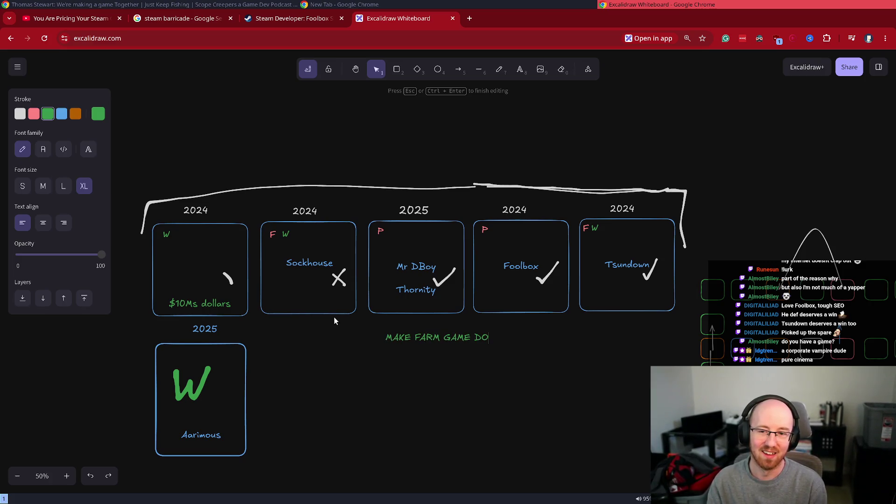
text(IT)
click(461, 381)
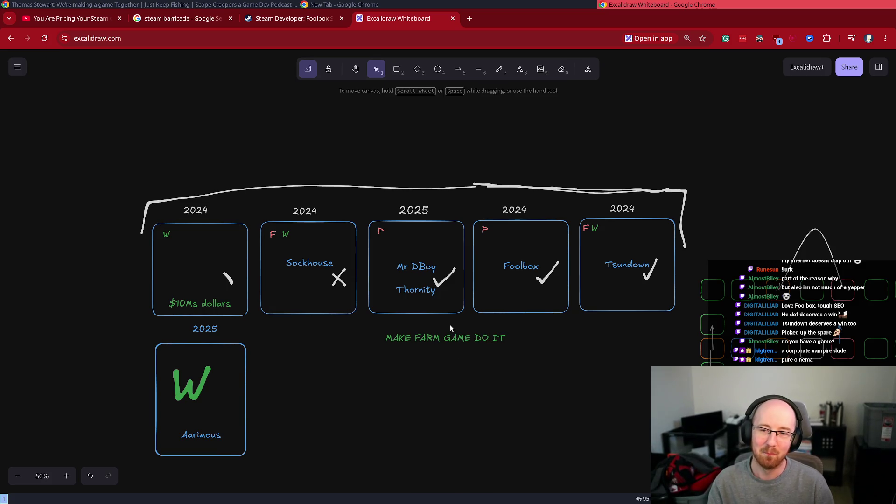
click(449, 333)
click(414, 289)
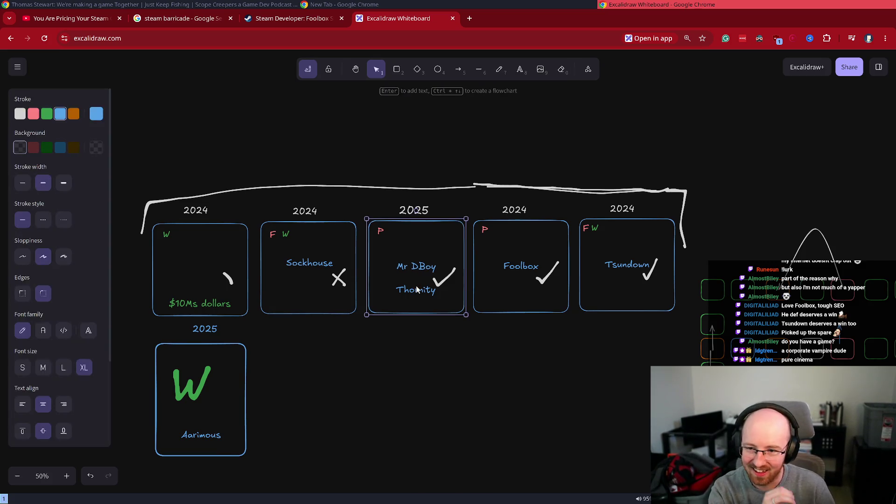
Step: Return Thornity to the first box and change Mr DBoy's red P to a green W
mouse_move(389, 339)
mouse_down()
mouse_move(443, 282)
mouse_move(246, 354)
mouse_move(193, 258)
mouse_up()
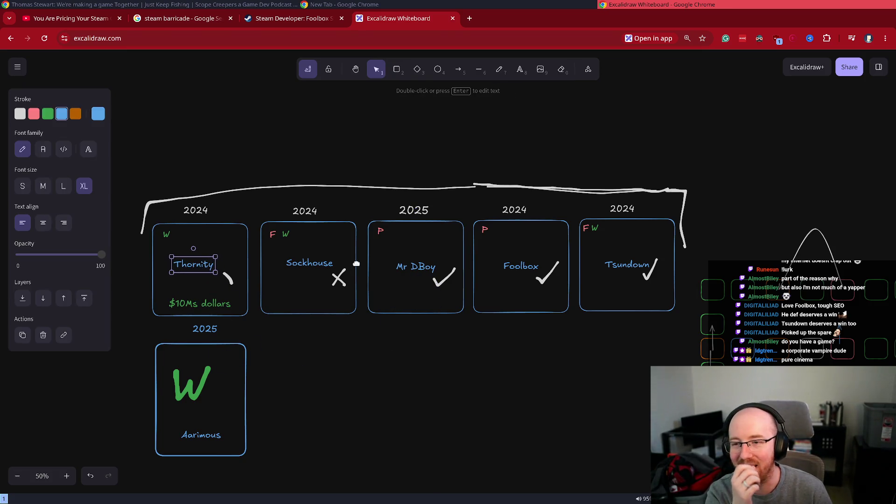
click(381, 232)
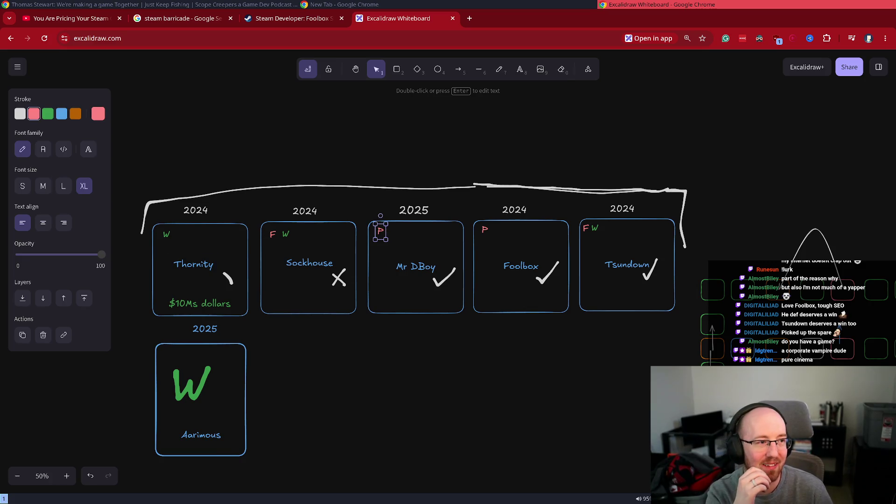
double_click(380, 229)
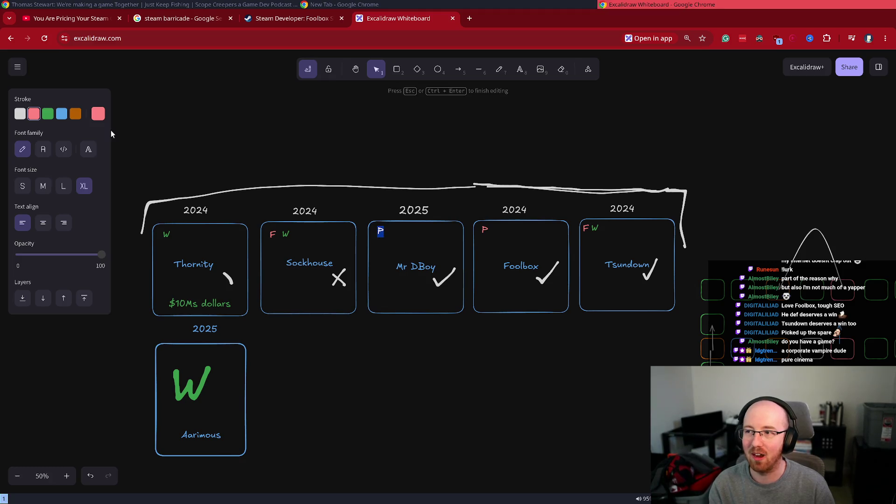
click(47, 116)
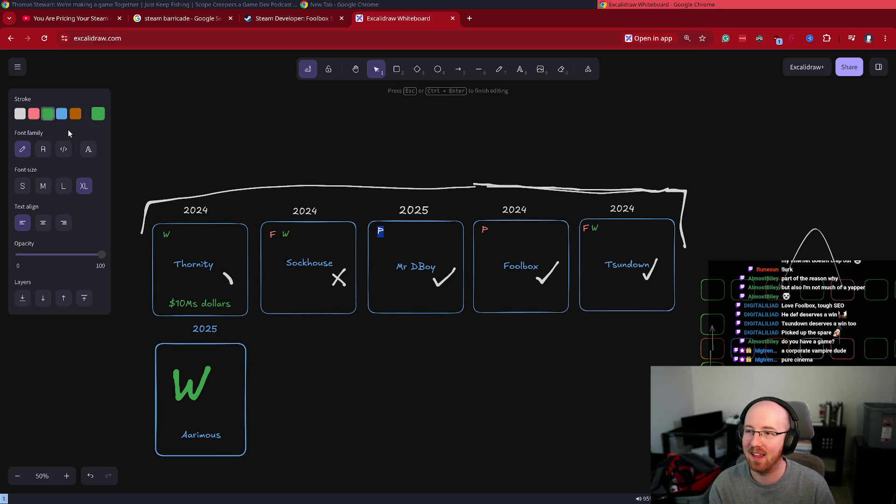
text(W)
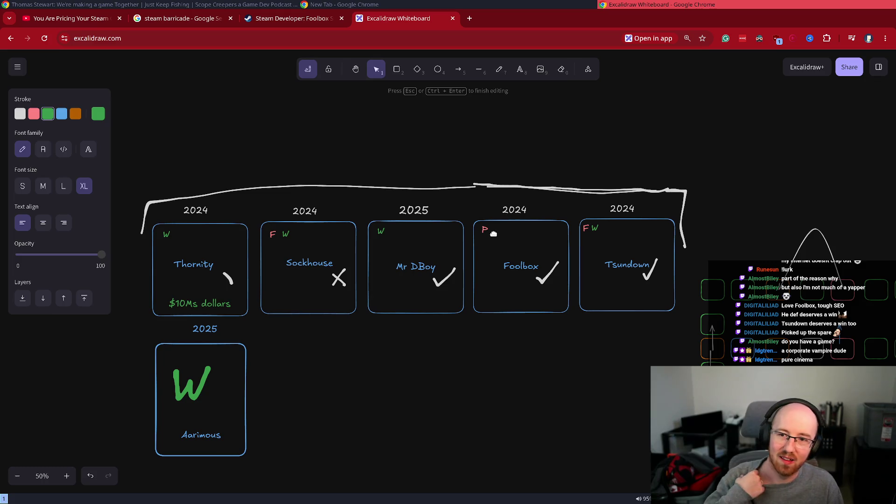
Step: Add a white '?' beside the red P in Foolbox's box
double_click(487, 344)
text(?)
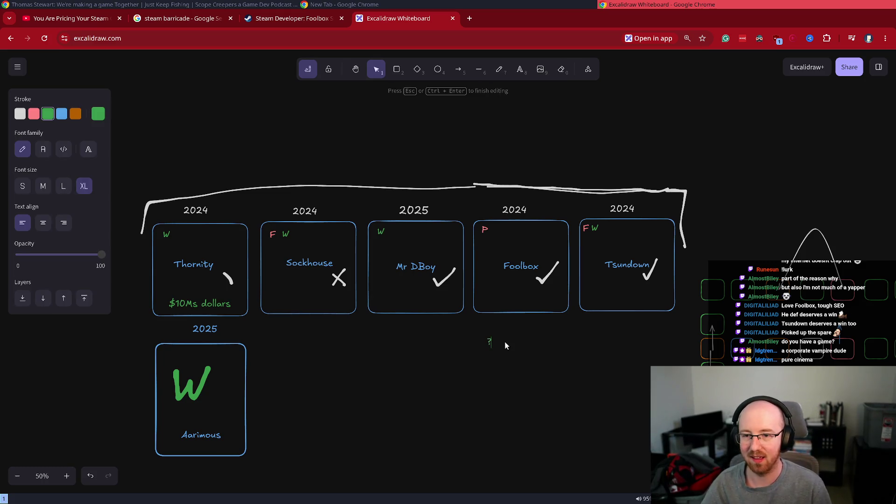
click(20, 114)
click(498, 341)
drag(491, 341, 495, 230)
click(536, 403)
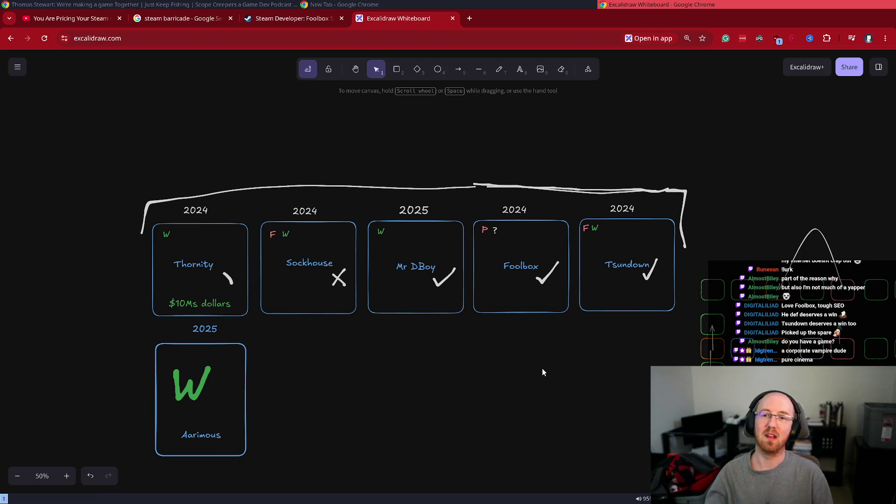
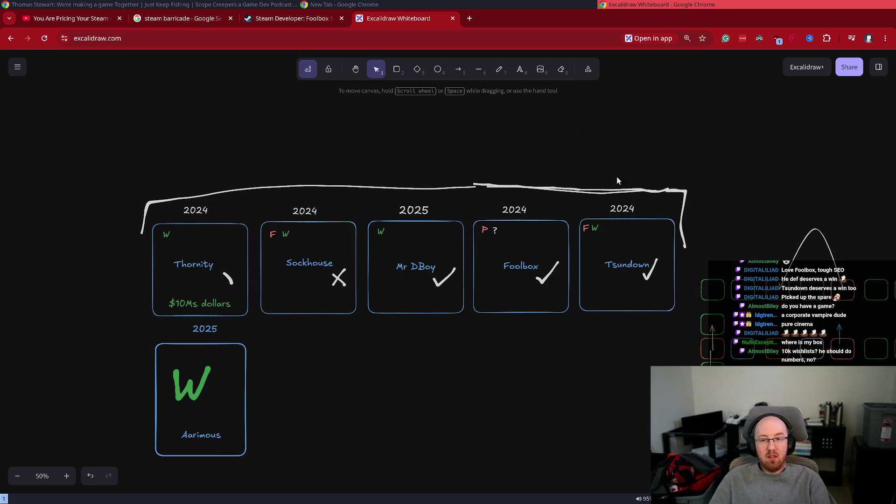
Step: Add a '15 months...' text note below the Foolbox card and nudge it slightly lower
double_click(492, 322)
text(15 months...)
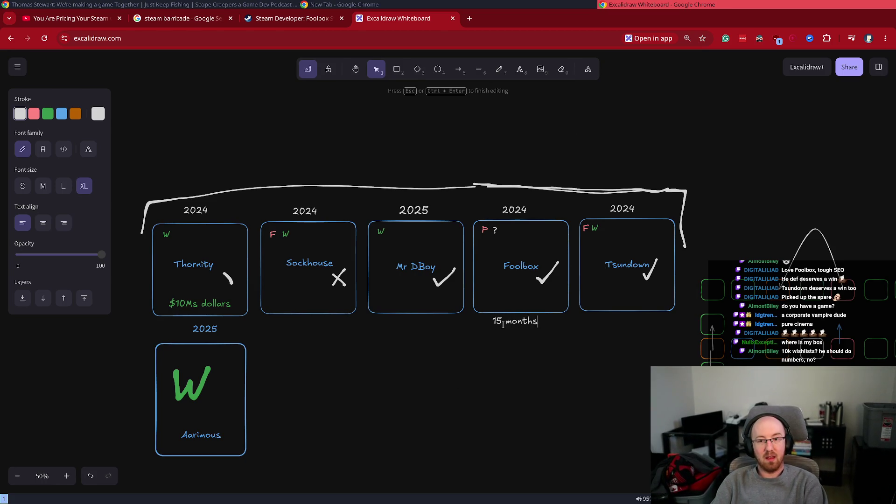
key(Escape)
drag(506, 322, 512, 329)
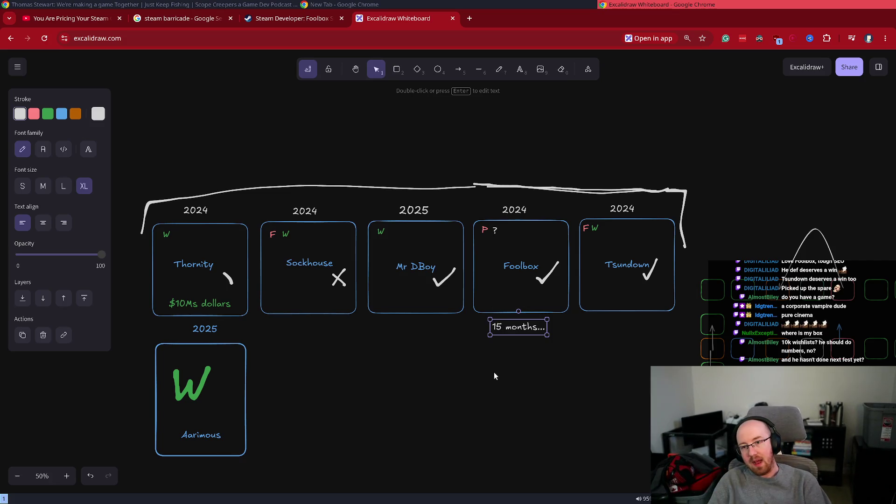
double_click(493, 353)
Step: Write the '+$125,000' note beneath '15 months...', then enter twitch.tv/foolbox in a new tab
text($125,000)
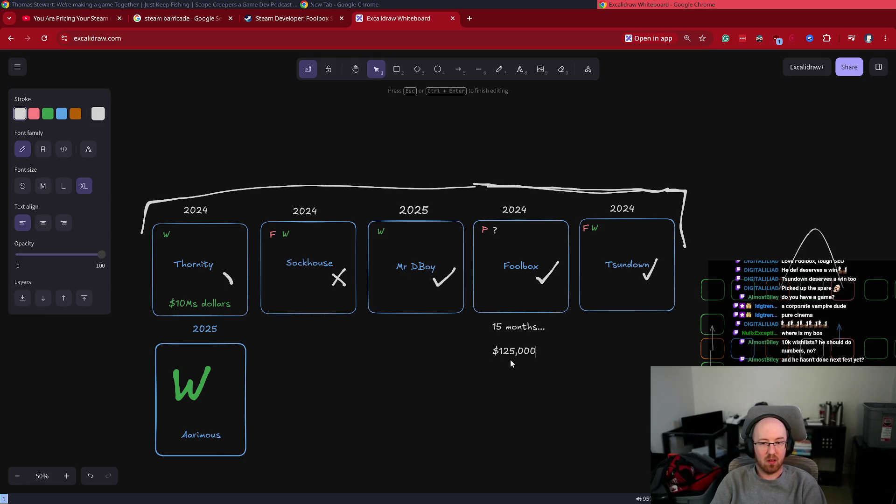
key(Home)
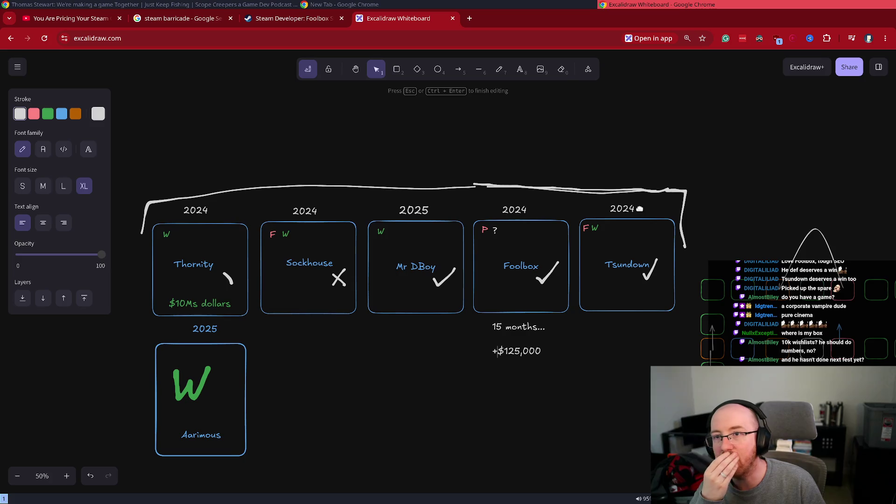
click(525, 214)
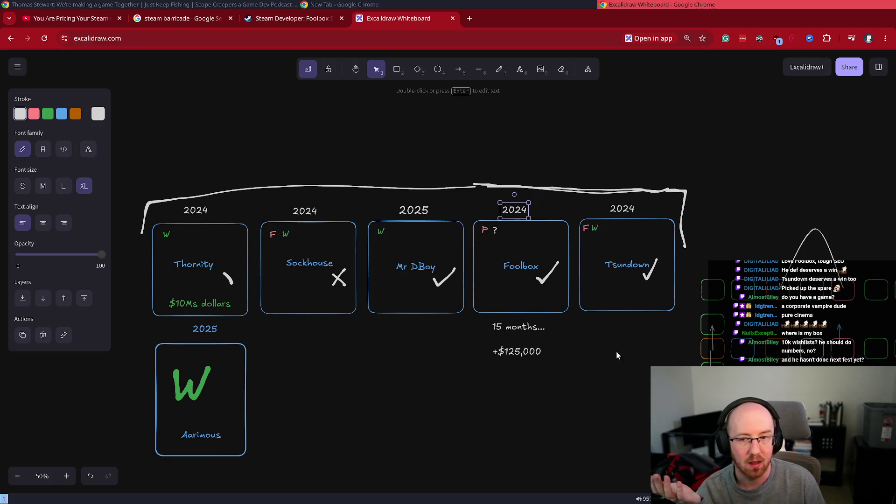
click(469, 18)
text(twitch)
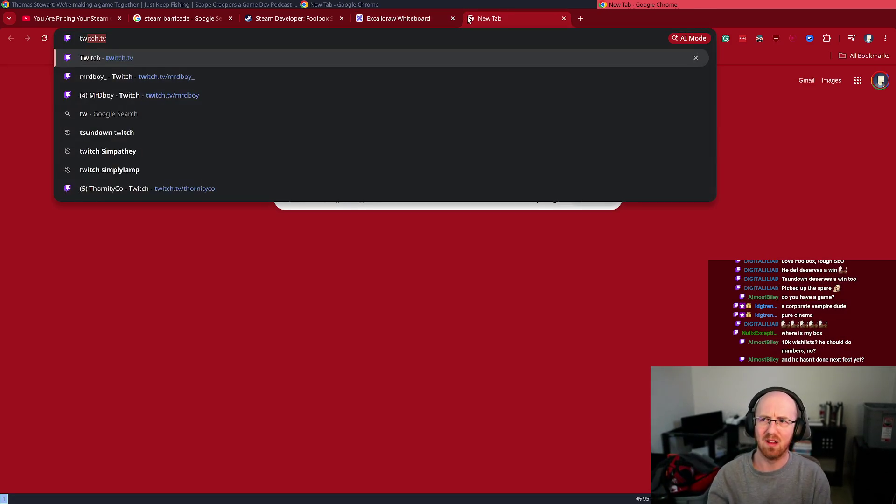
text(.tv/foolbox)
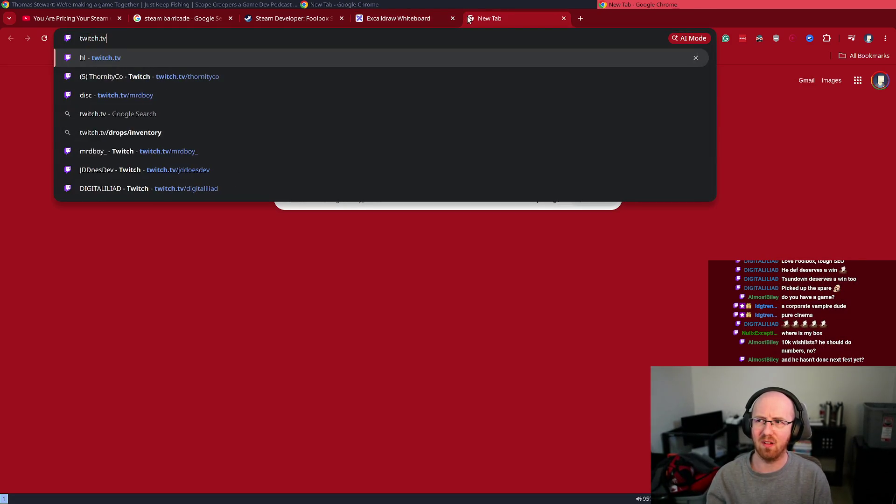
Step: Claim a free Prime subscription on the Foolbox Twitch channel, then close that tab
key(Return)
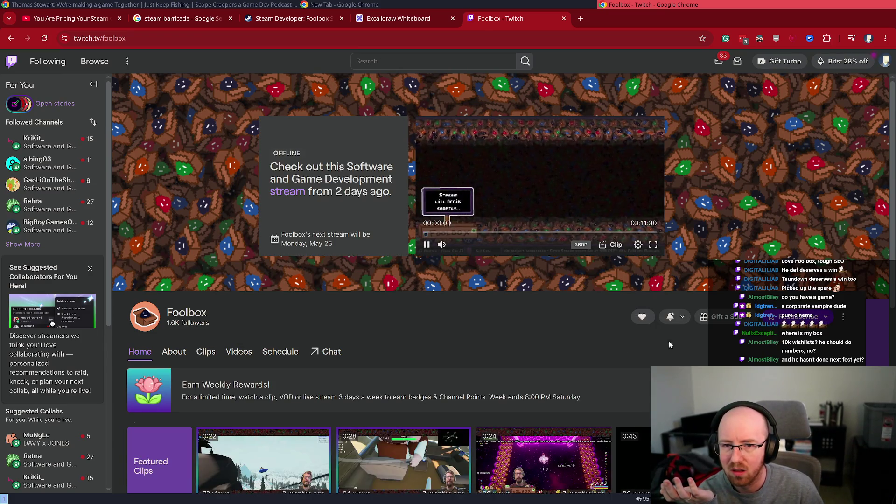
click(828, 321)
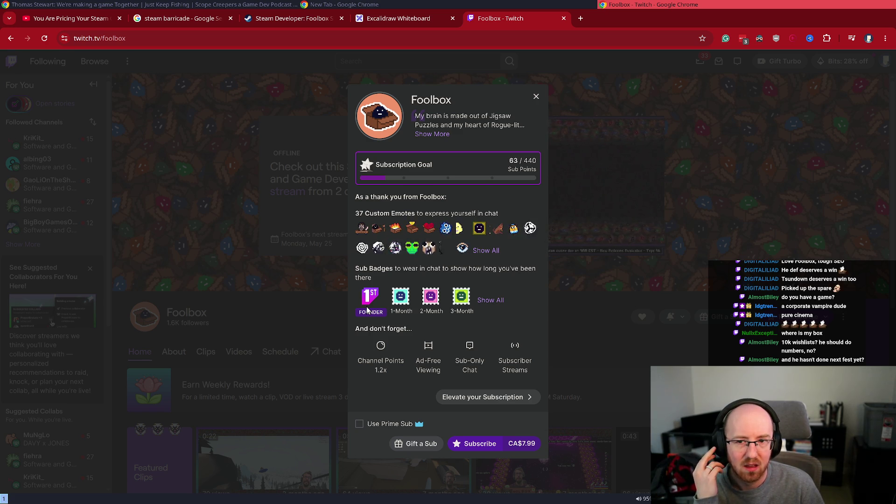
click(360, 424)
click(496, 450)
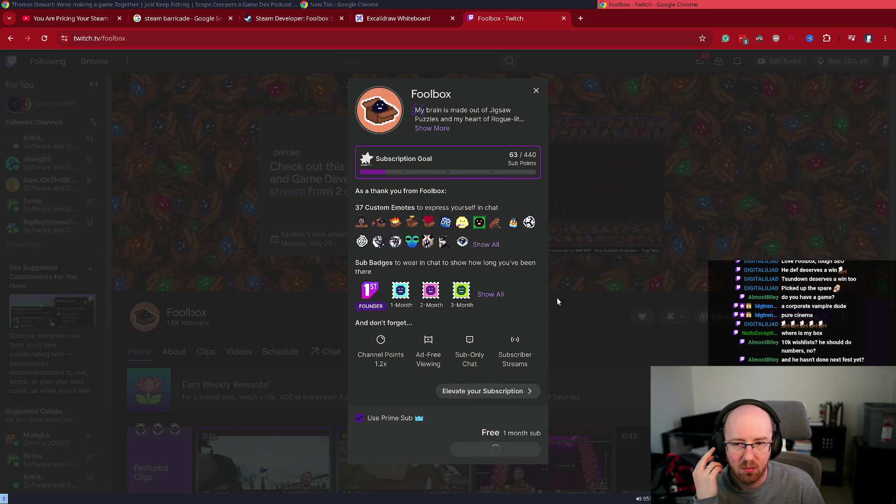
click(536, 91)
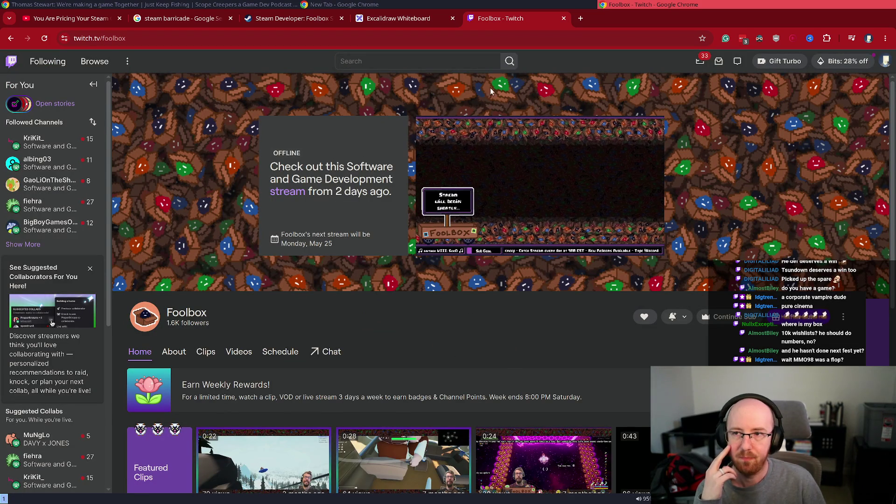
middle_click(478, 23)
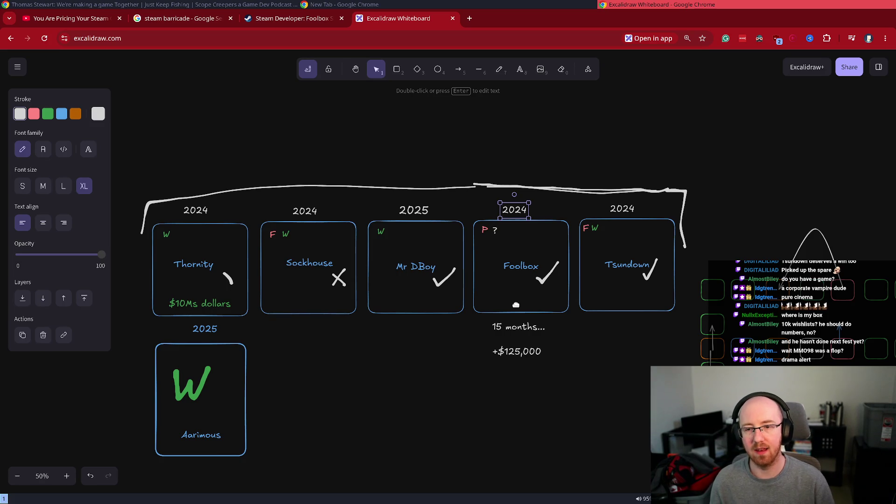
Step: Edit the note under the Foolbox card from '15 months...' to '17 months...'
click(510, 327)
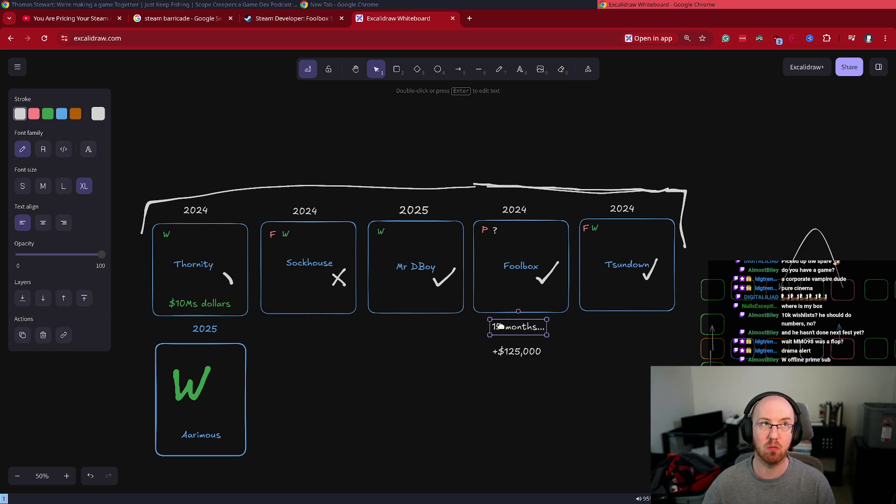
double_click(500, 326)
key(BackSpace)
text(67)
key(BackSpace)
key(BackSpace)
text(7)
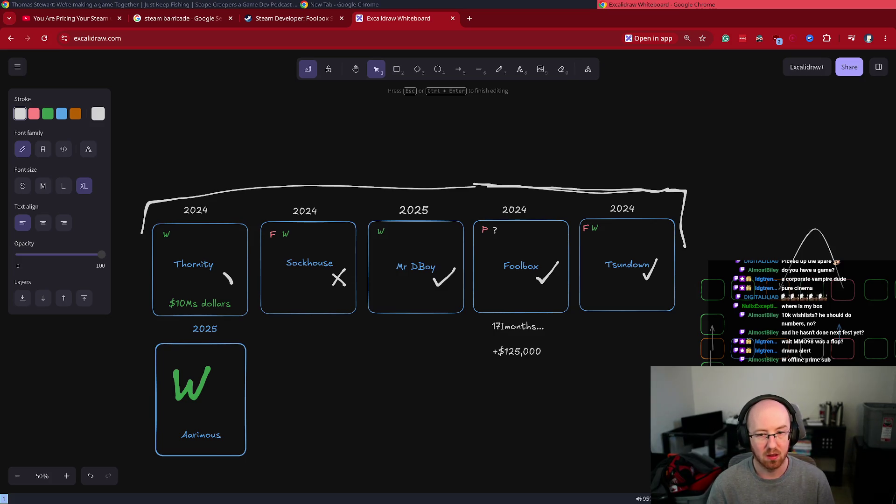
key(super)
Step: In GNOME Calculator, compute 125000 × 0.7 × 0.9 × 0.9, giving 70875
text(gnome)
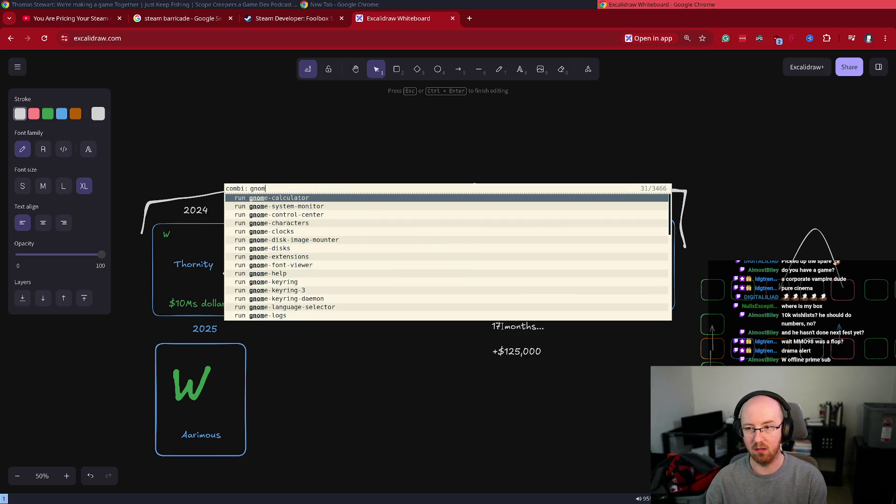
key(Return)
text(125000)
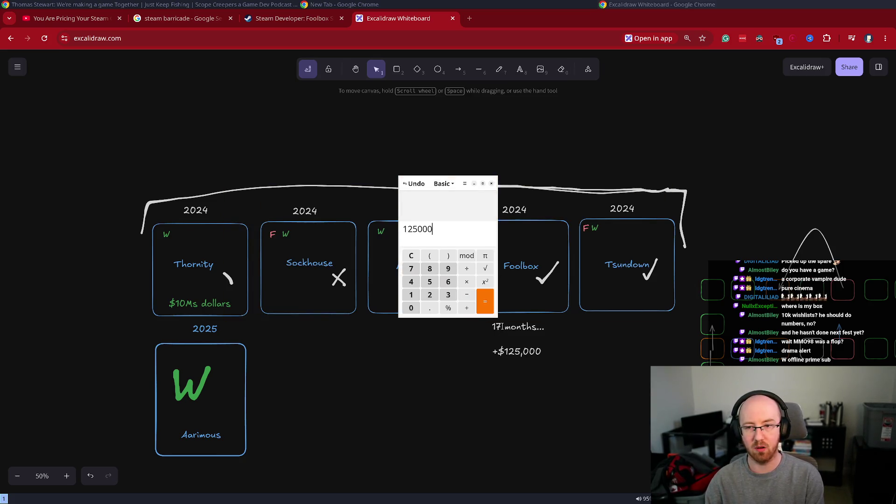
text(*7)
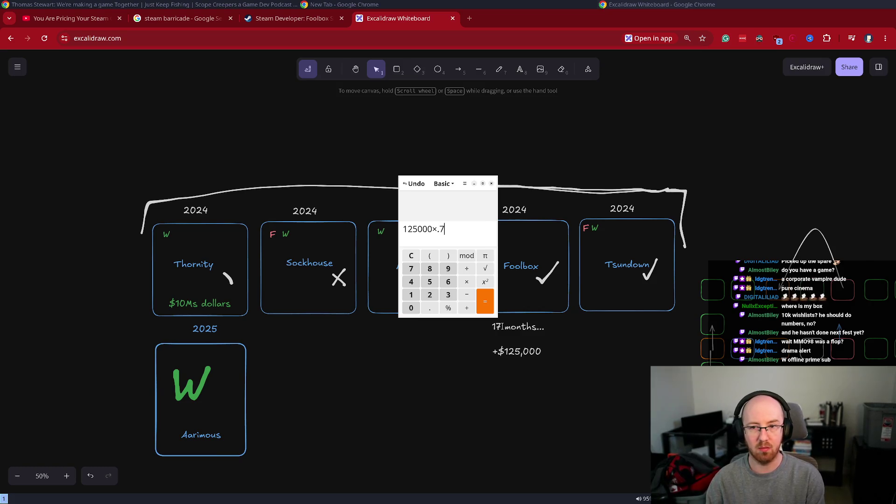
key(Return)
text(*.)
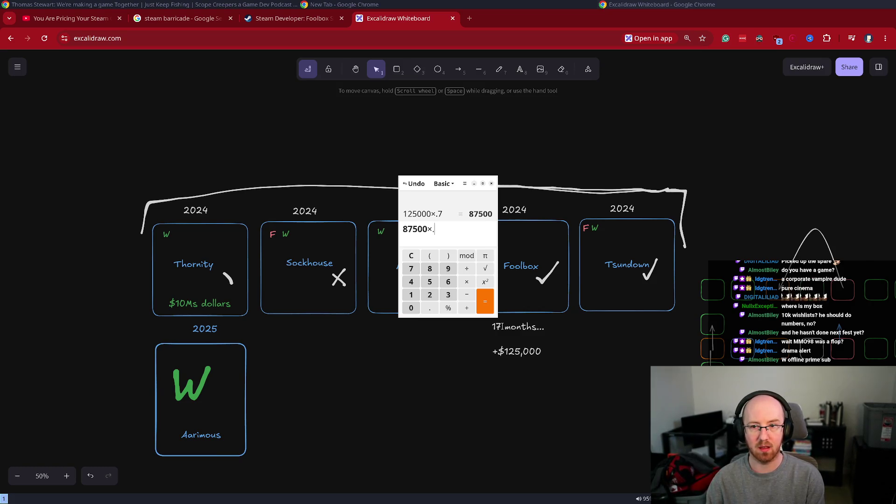
text(9)
key(Return)
text(*.)
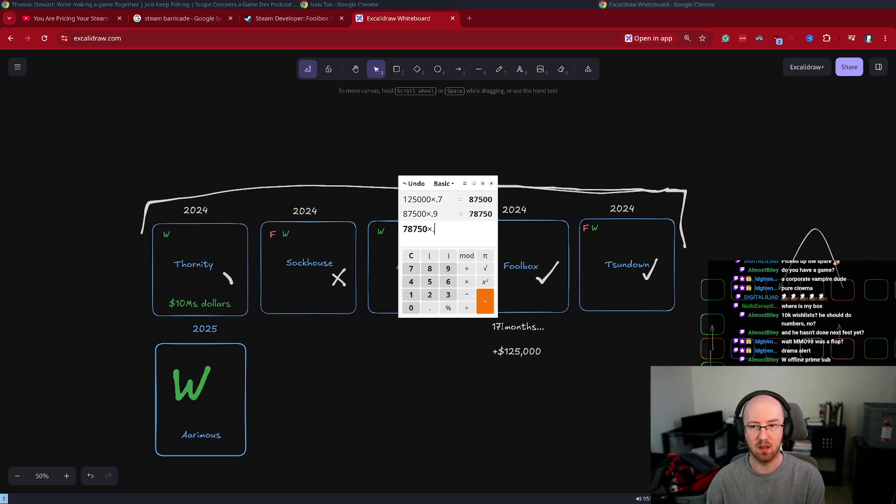
text(9)
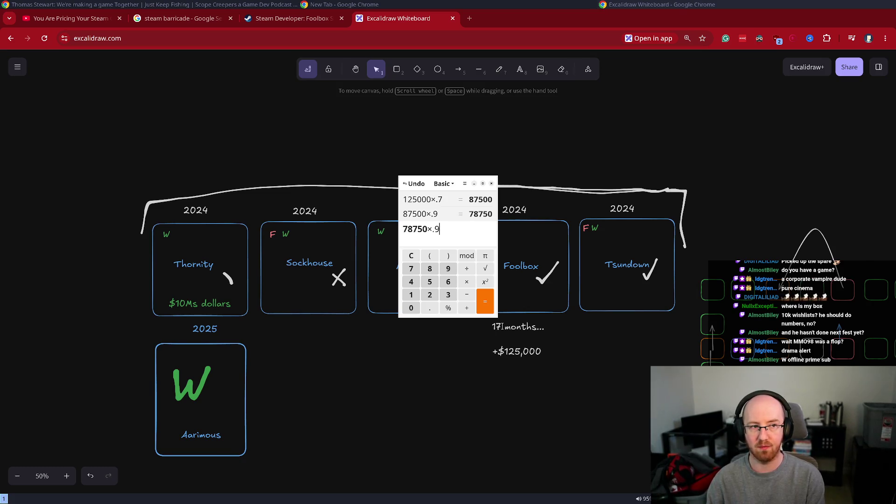
key(Return)
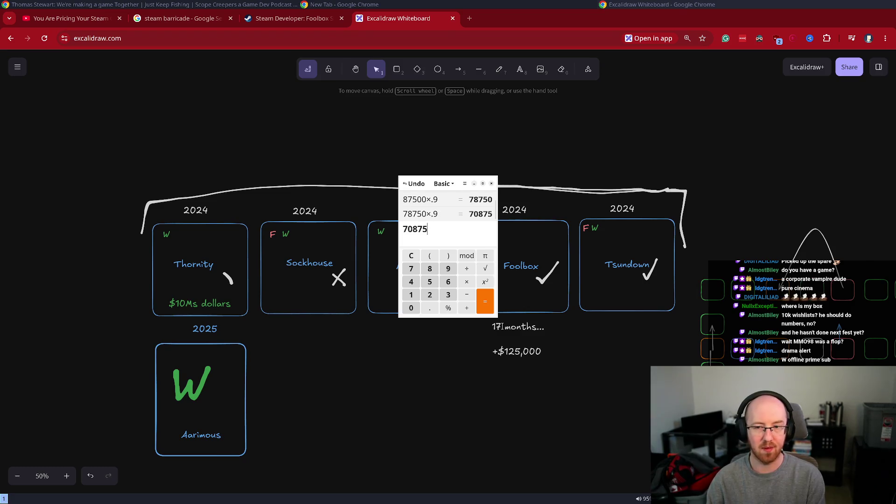
text(*)
key(BackSpace)
Step: Convert 70875 USD to CAD with a web search and copy the 97,995.32 result
double_click(414, 229)
key(ctrl+c)
click(469, 19)
key(ctrl+v)
text(usd to cad)
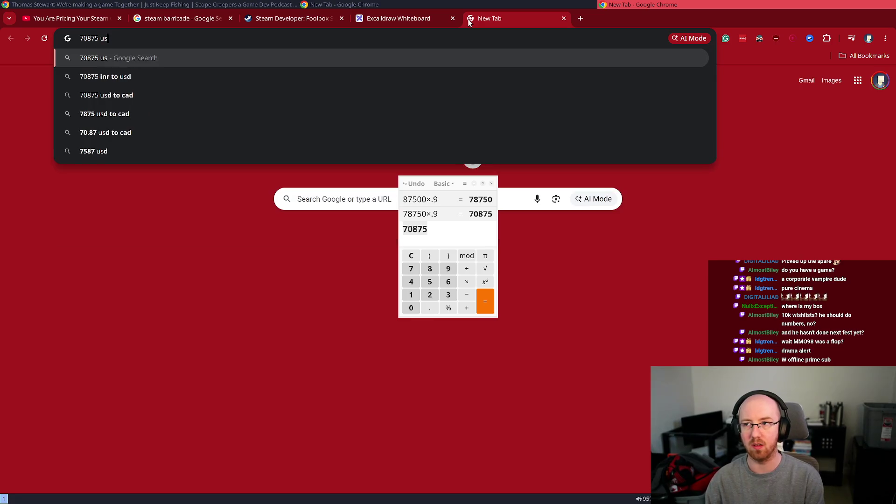
key(Return)
drag(87, 222, 213, 213)
key(ctrl+c)
key(ctrl+w)
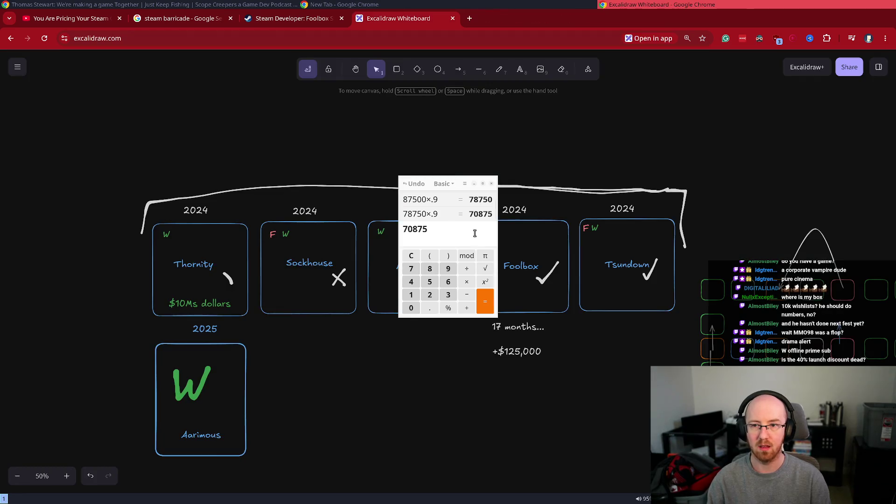
Step: Paste 97995.32 into the calculator entry, then cut it back out
triple_click(472, 232)
key(ctrl+v)
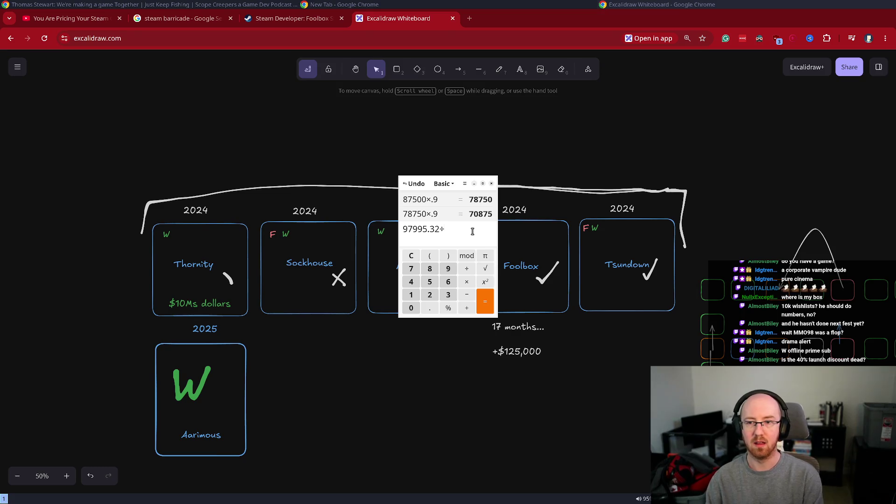
triple_click(472, 232)
key(ctrl+x)
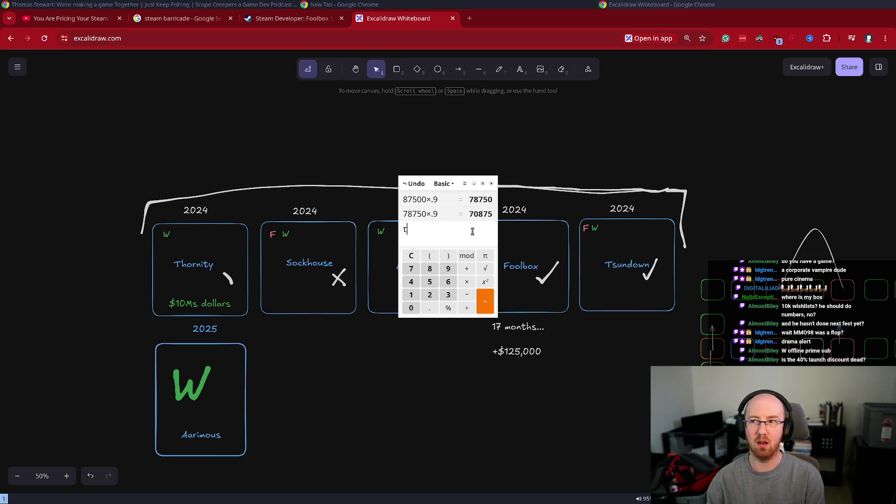
click(468, 21)
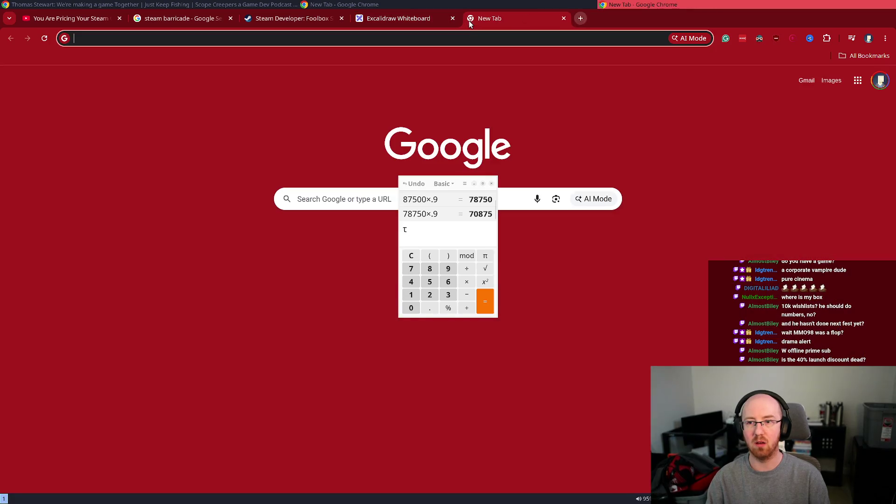
Step: Load the general Wealthsimple tax calculator page from the address bar
click(385, 45)
text(wealth s)
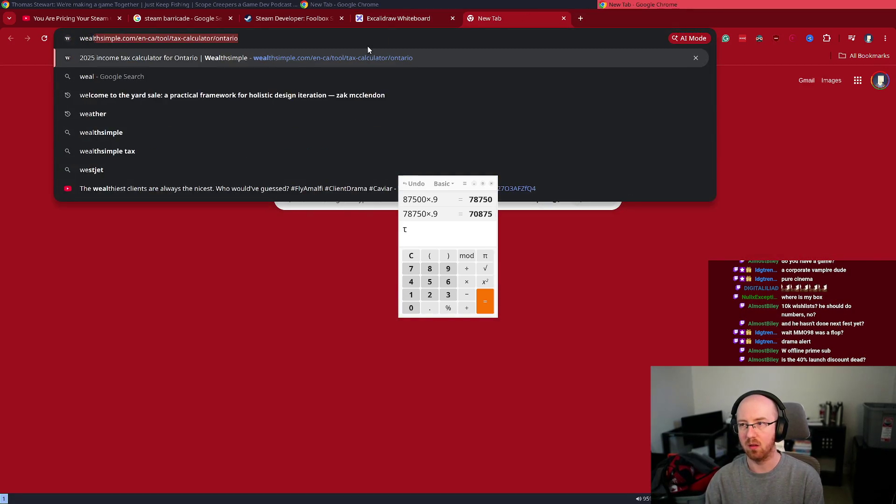
key(BackSpace)
key(BackSpace)
key(BackSpace)
key(Down)
key(ctrl+shift+Left)
key(BackSpace)
key(Return)
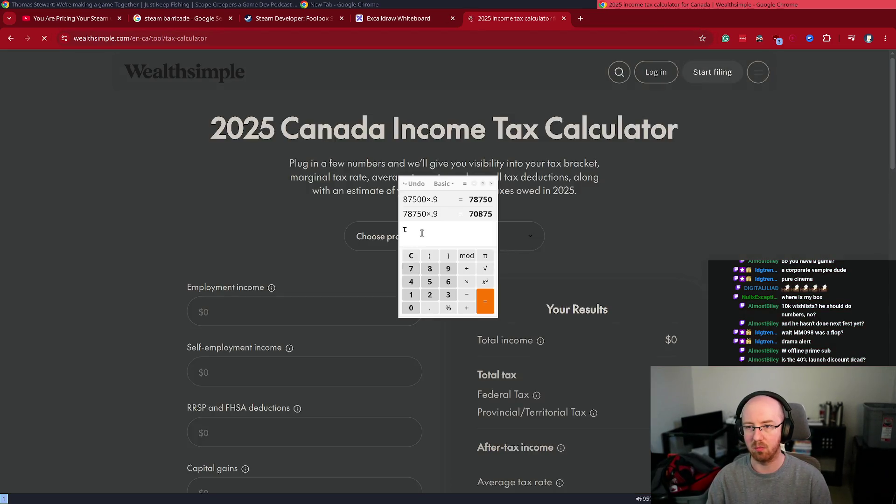
Step: Set the province to Québec and enter 97,995.32 as self-employment income
click(430, 229)
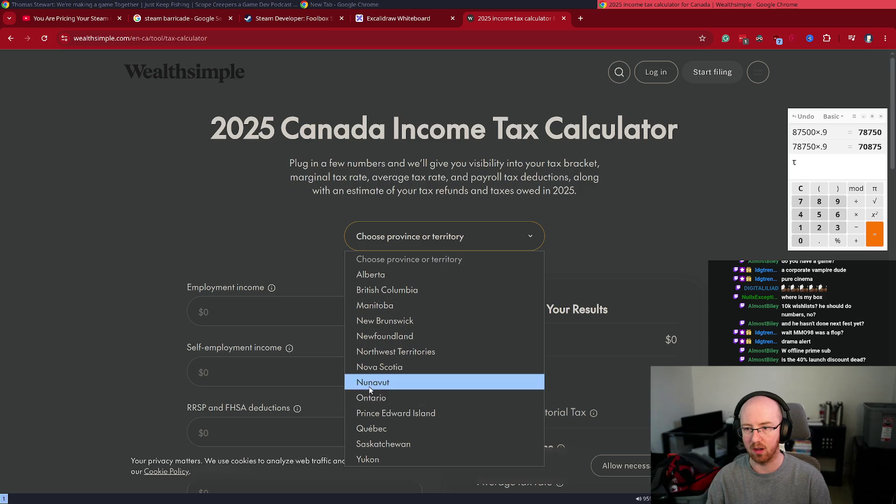
click(378, 429)
click(264, 322)
key(ctrl+v)
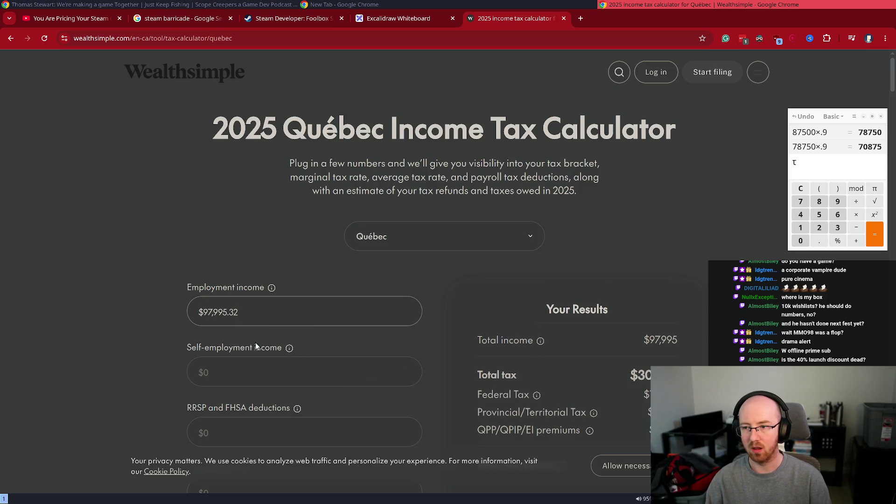
click(245, 368)
click(246, 321)
key(ctrl+a)
key(BackSpace)
click(248, 384)
key(ctrl+v)
scroll(402, 343, down, 4)
Step: Divide the $65,763 after-tax income by 17 in the calculator, giving 3868.41
mouse_move(685, 317)
mouse_down()
mouse_move(631, 311)
mouse_move(640, 312)
mouse_up()
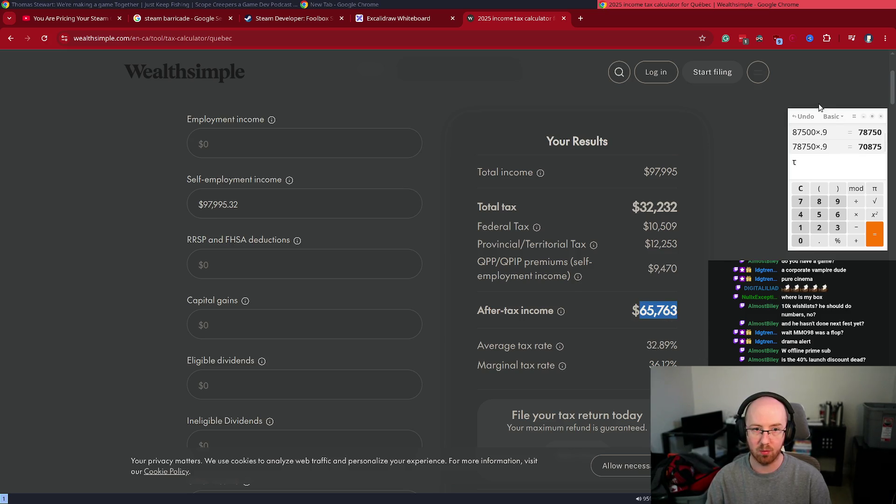
drag(820, 117, 365, 102)
key(ctrl+v)
text(/17)
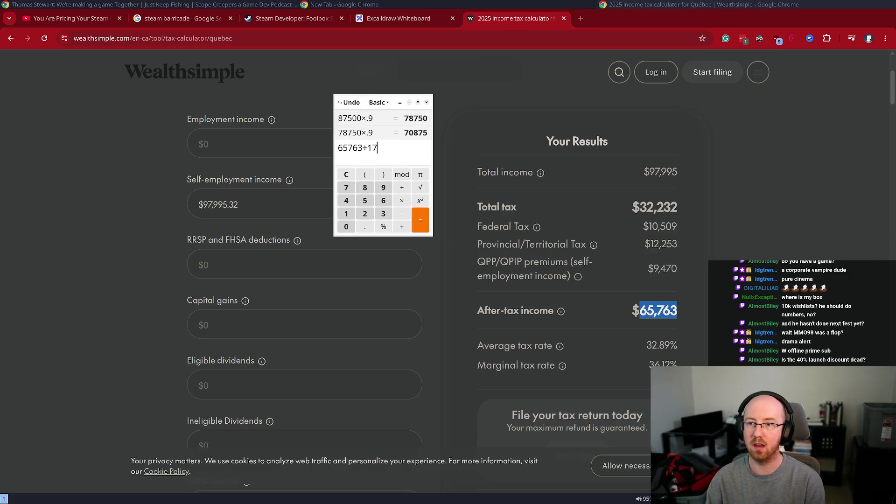
key(Return)
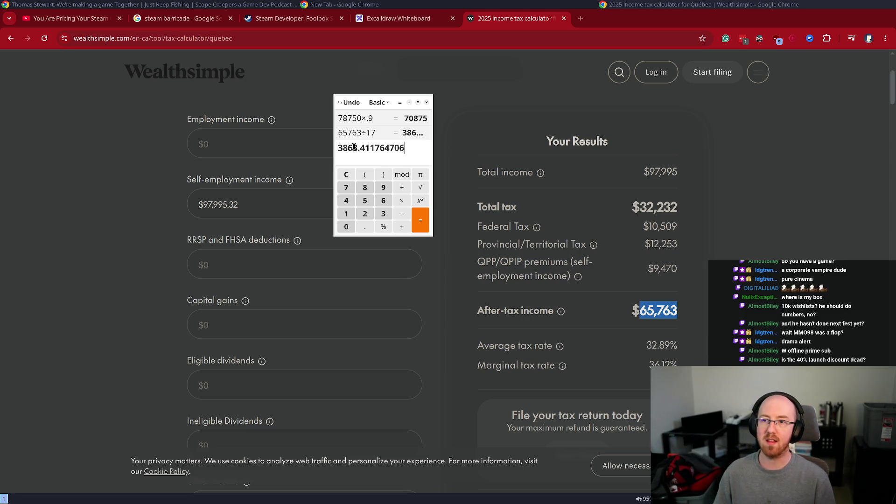
click(389, 21)
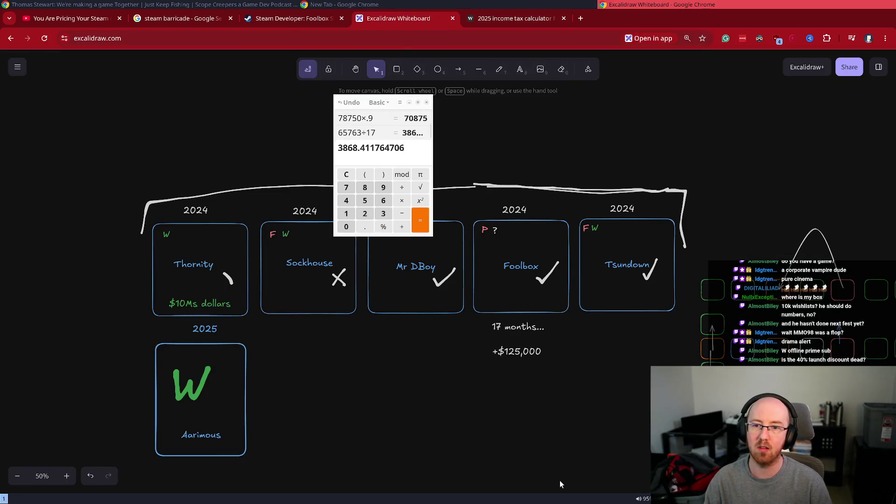
double_click(441, 336)
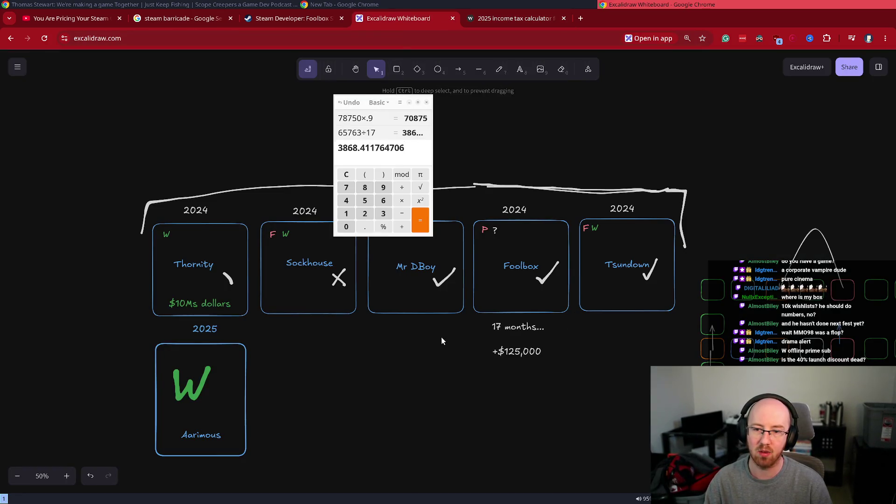
text(+5-6 months..)
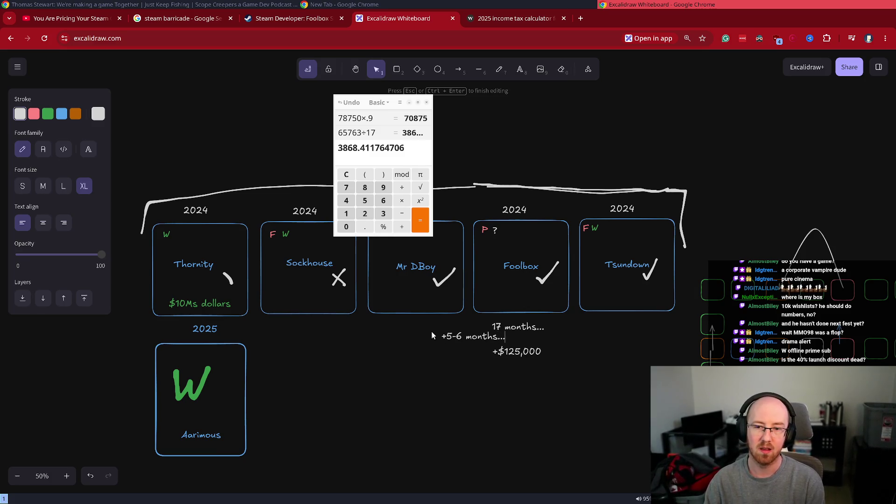
text(.)
key(Escape)
drag(458, 335, 507, 342)
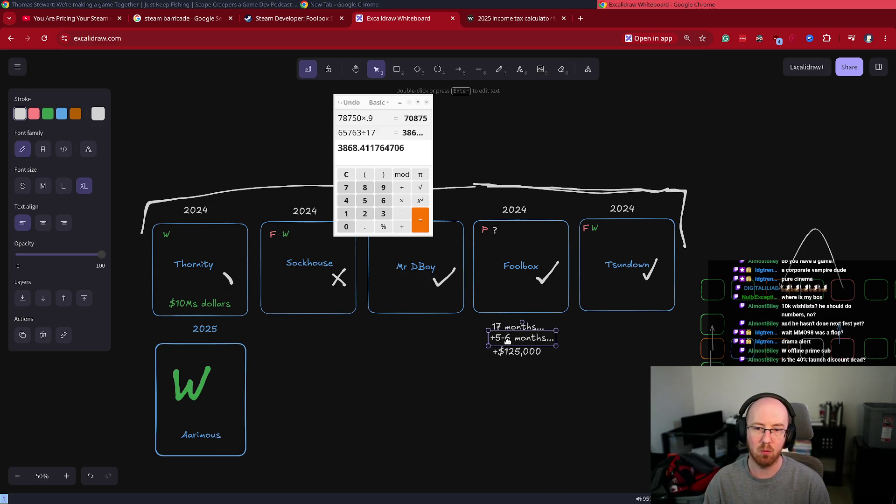
key(Delete)
click(415, 150)
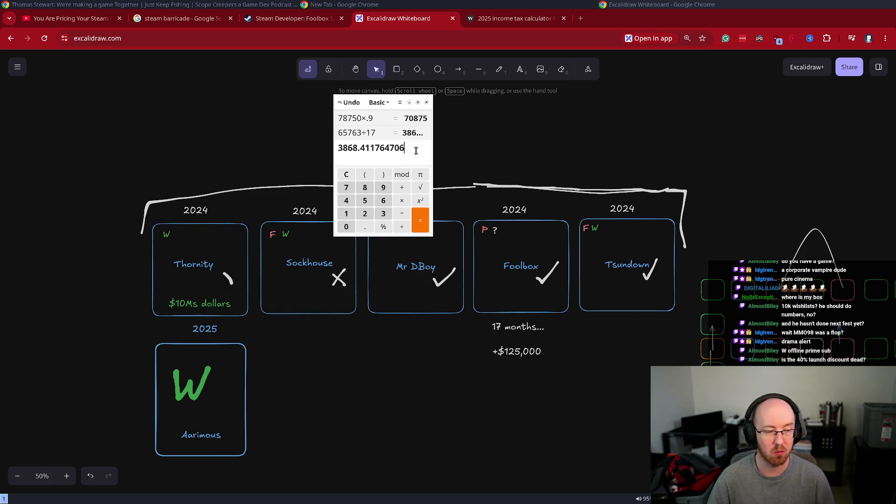
triple_click(416, 151)
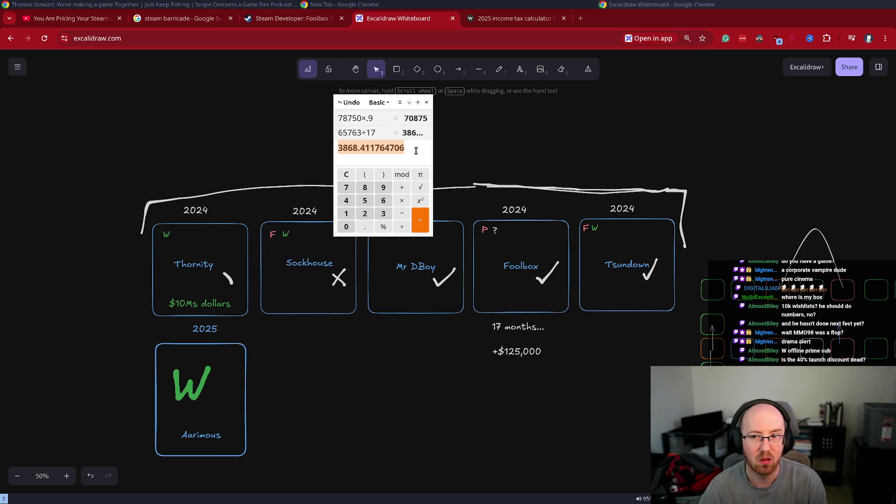
click(416, 150)
triple_click(416, 151)
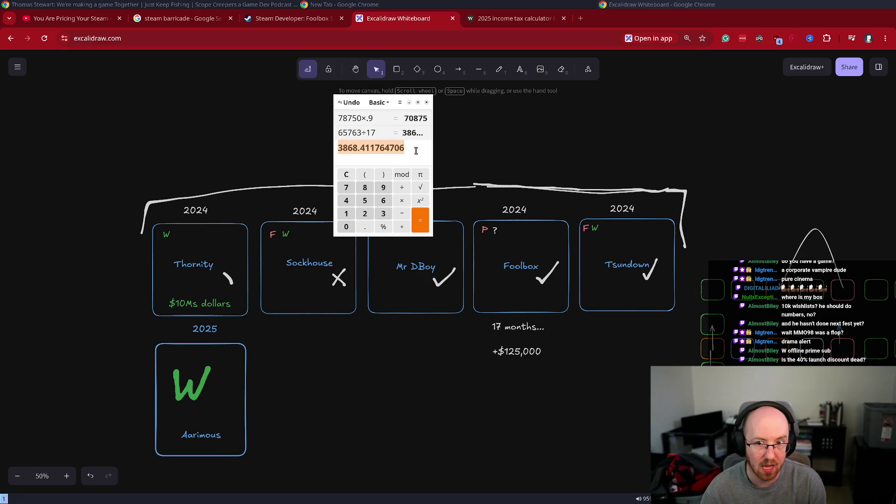
click(416, 150)
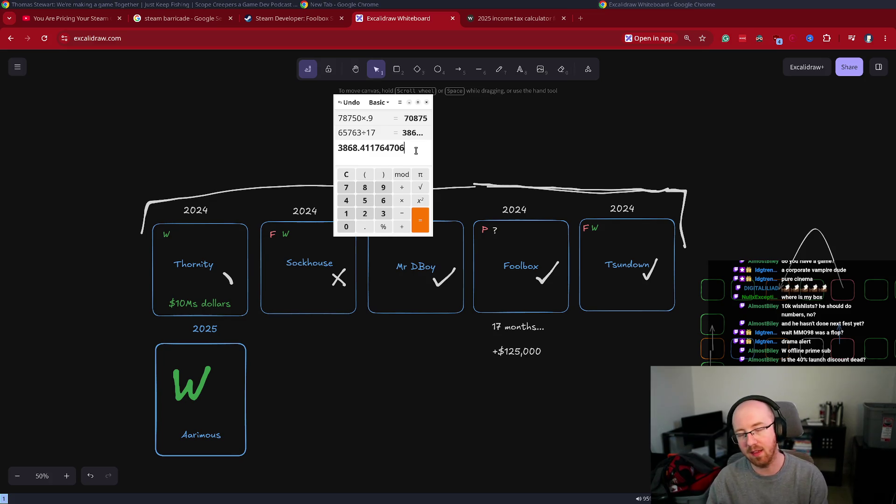
key(ctrl+a)
click(416, 150)
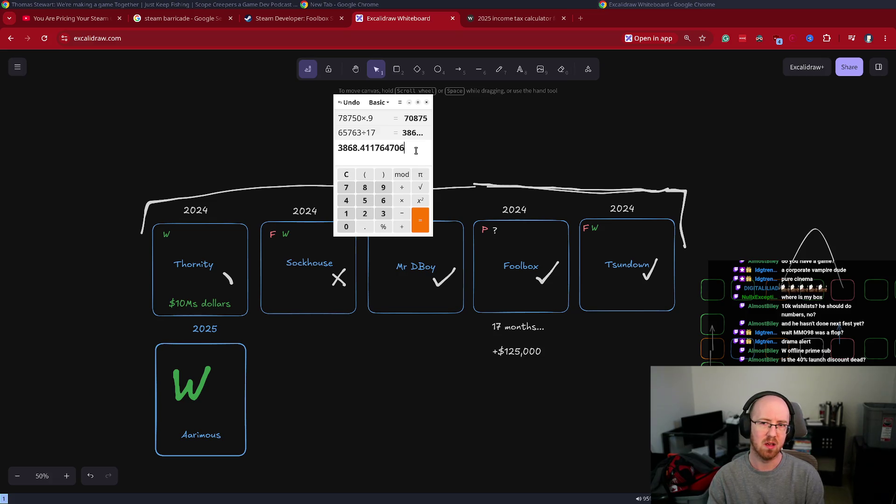
Step: Subtract 1100, 400, 120 and 50 from the 3868.41 monthly figure in Qalculate!
text(-)
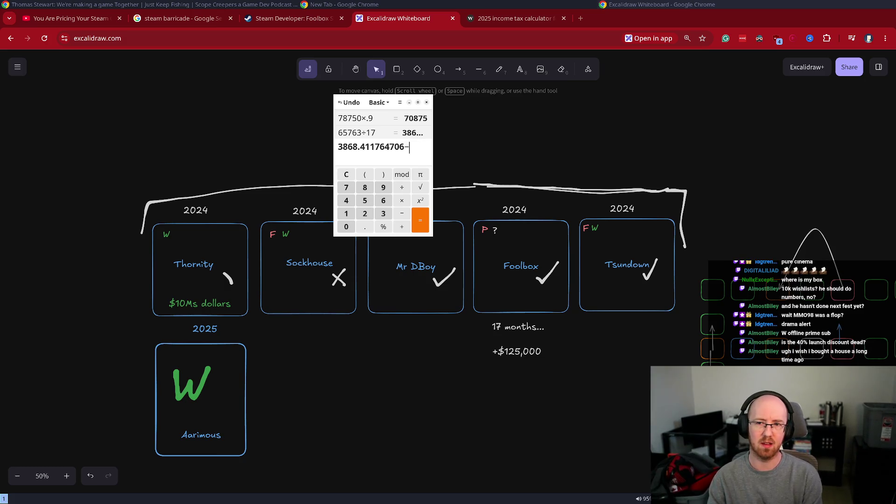
text(1100)
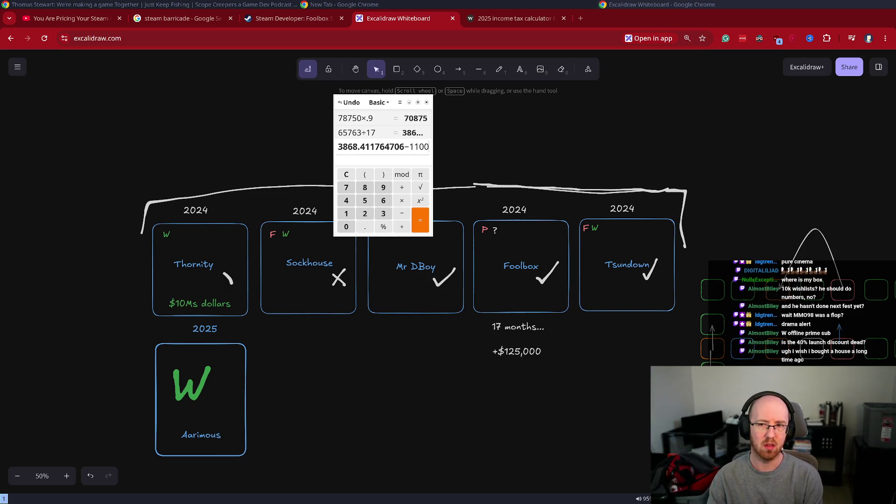
key(Return)
text(-)
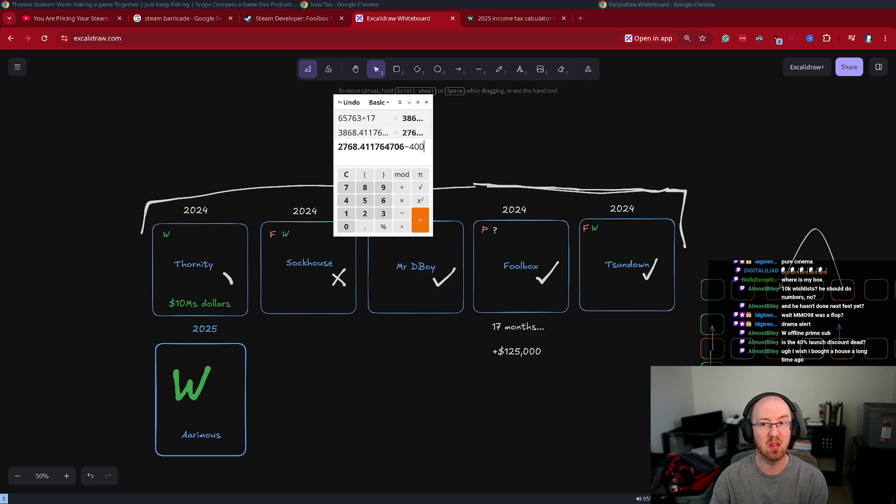
key(Return)
text(-)
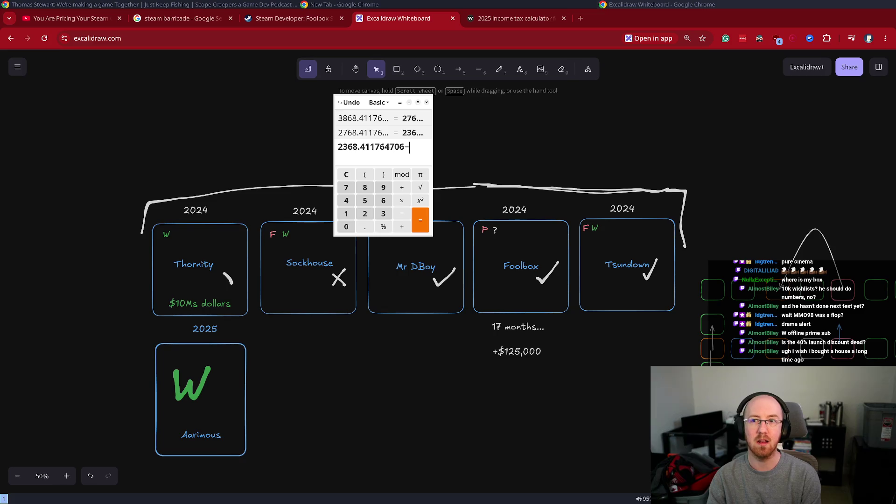
key(Return)
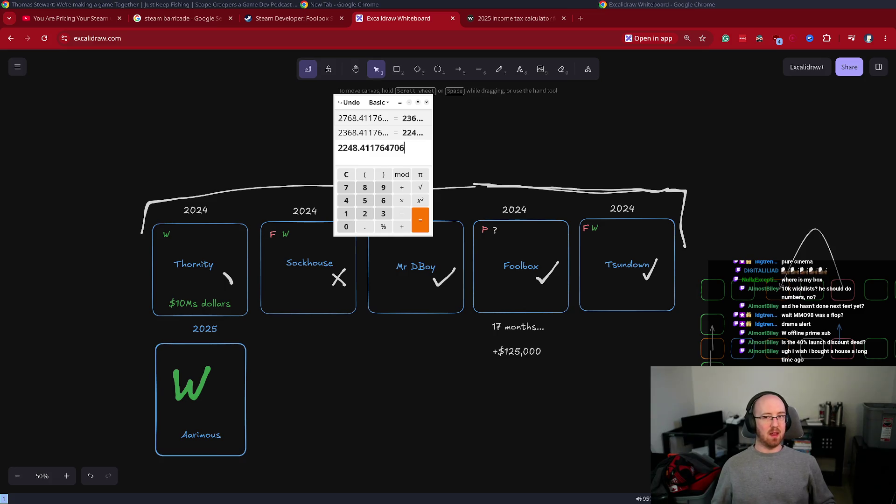
text(-50)
key(Return)
Step: Subtract 35, 10, 10, 400 and 100 more from the running total
text(-3)
key(Return)
text(-)
key(Return)
text(-)
key(Return)
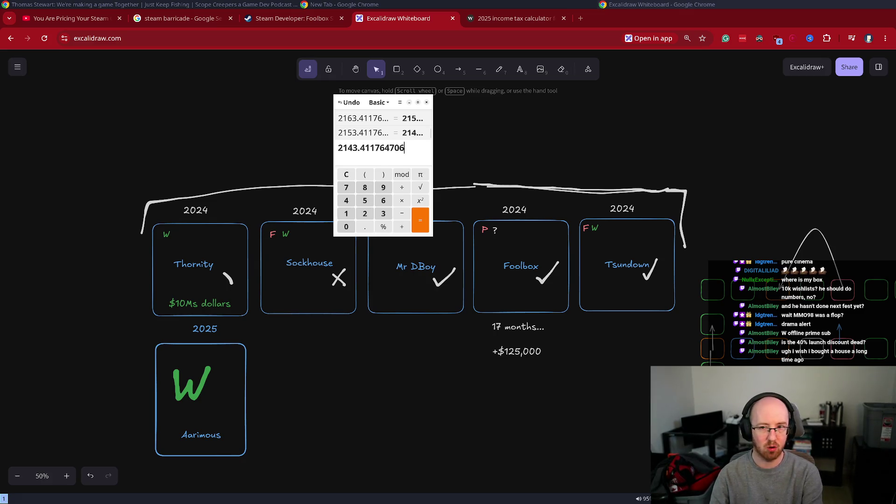
text(-400)
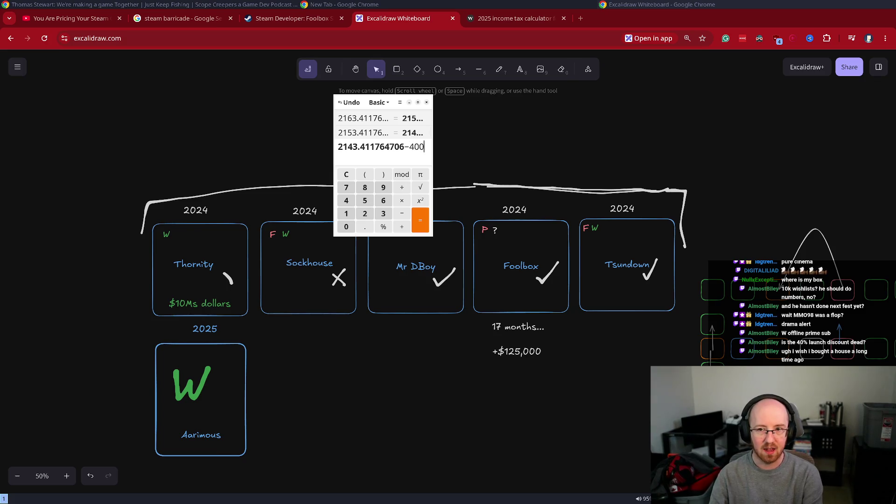
key(Return)
text(-)
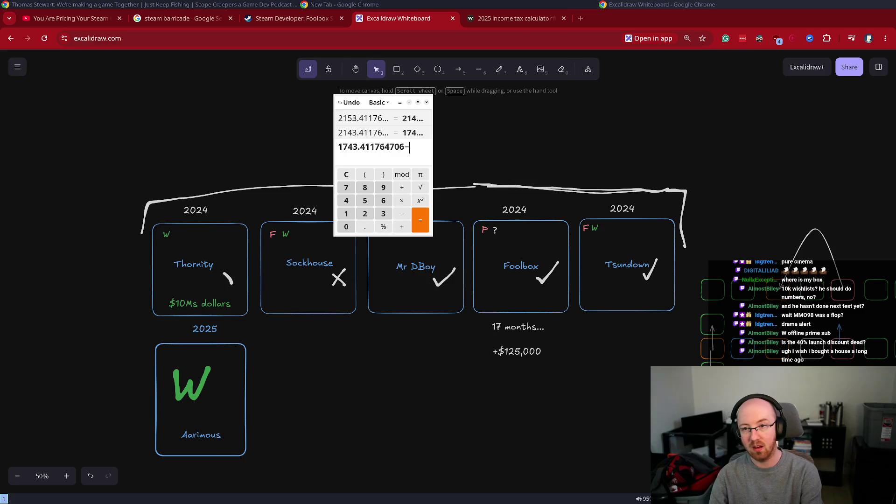
key(Return)
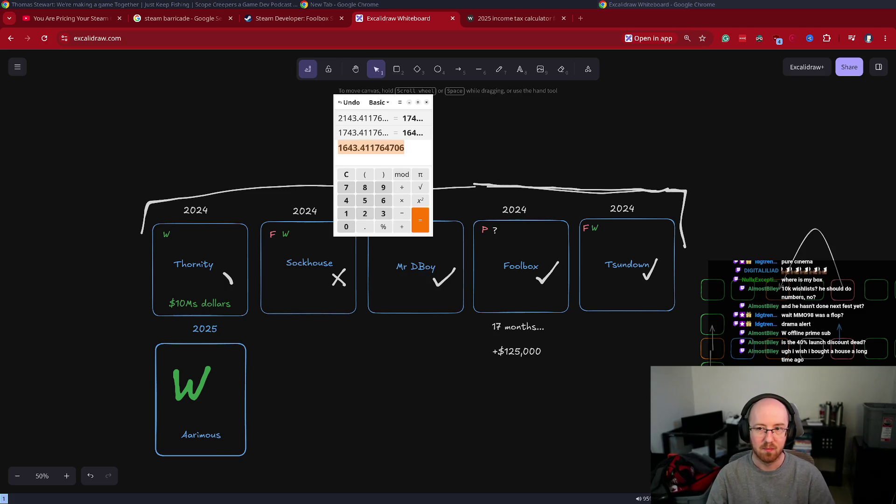
Step: Append a '-> Retirement?!?!?!' joke to the result, then remove it
click(408, 148)
text(-> R)
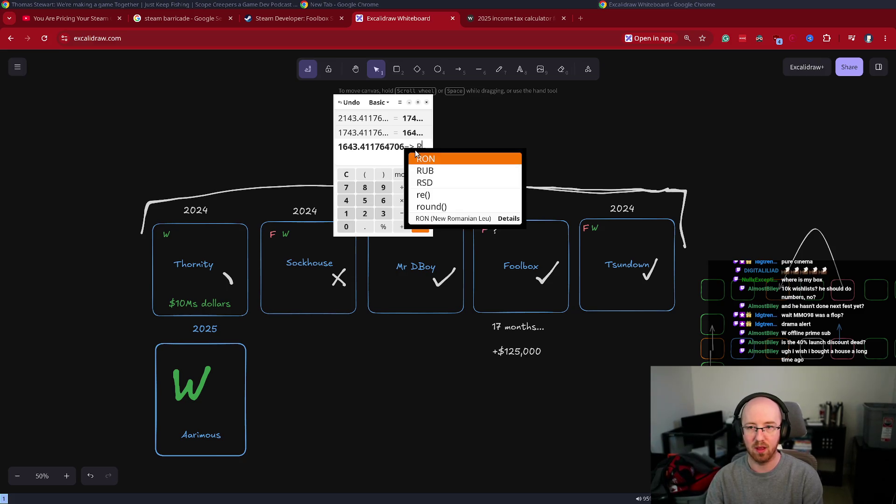
text(etirement?!?!?!)
key(ctrl+shift+Left)
key(ctrl+shift+Left)
key(ctrl+shift+Left)
key(BackSpace)
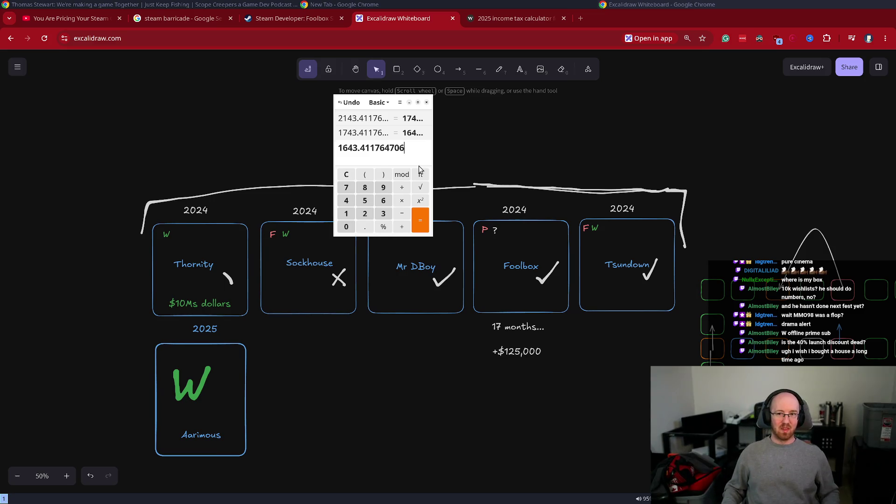
text(?)
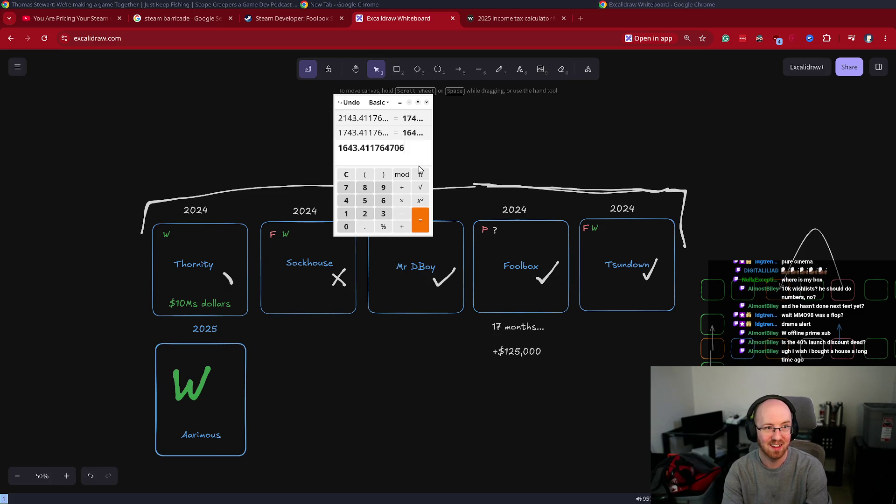
text(?!?!?!)
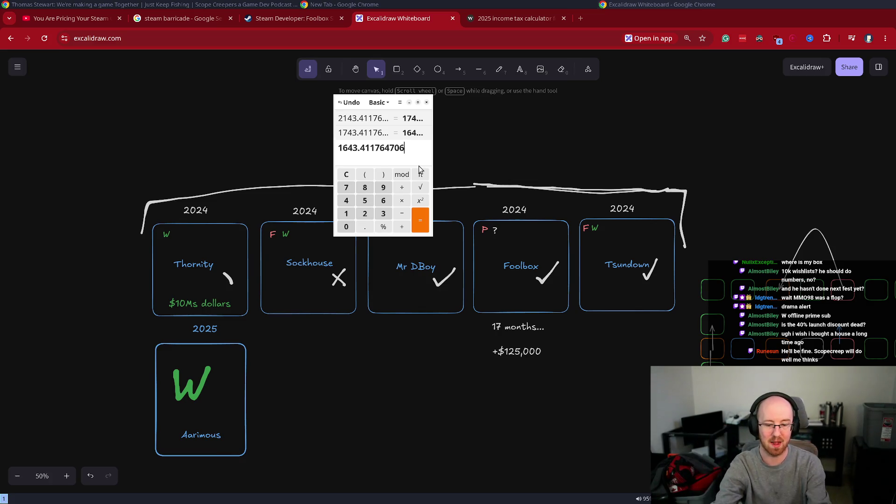
Step: Subtract 200, then revise it to subtract 85, leaving 1558.411764706
text(-2)
key(Return)
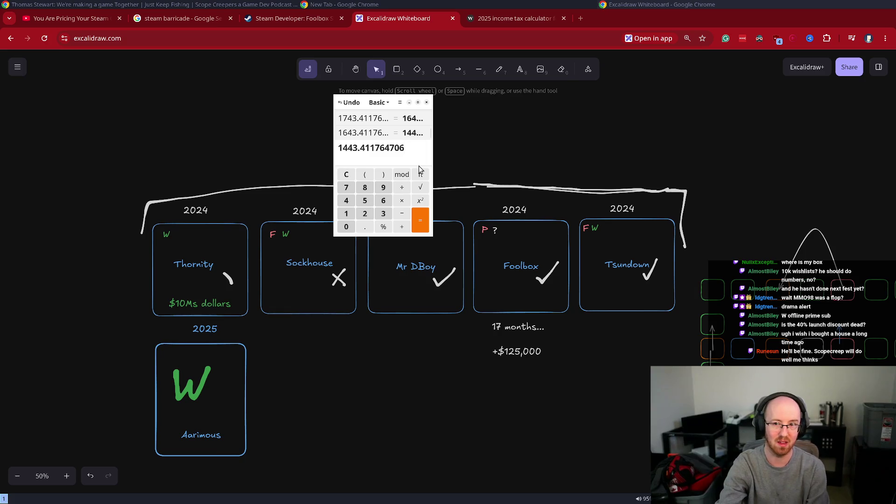
key(ctrl+z)
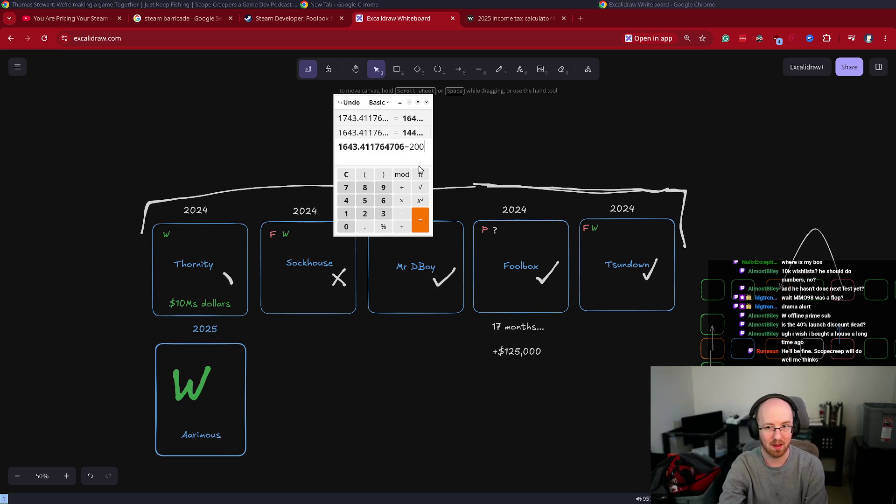
text(85)
key(Return)
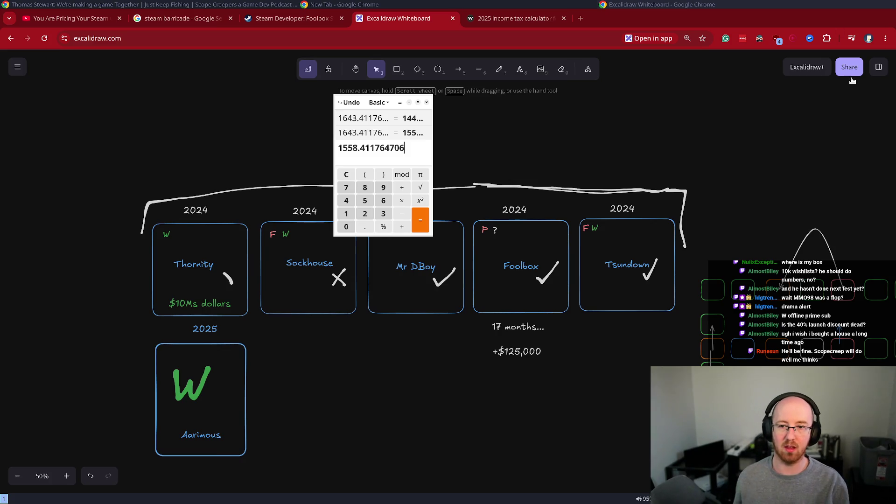
double_click(531, 268)
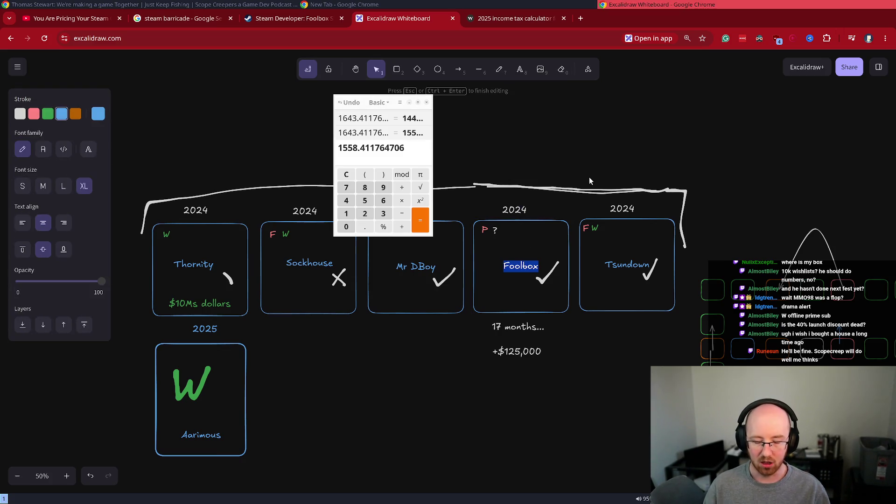
Step: Change the Foolbox card label to JOHN and check the two notes beneath it
text(JOHN)
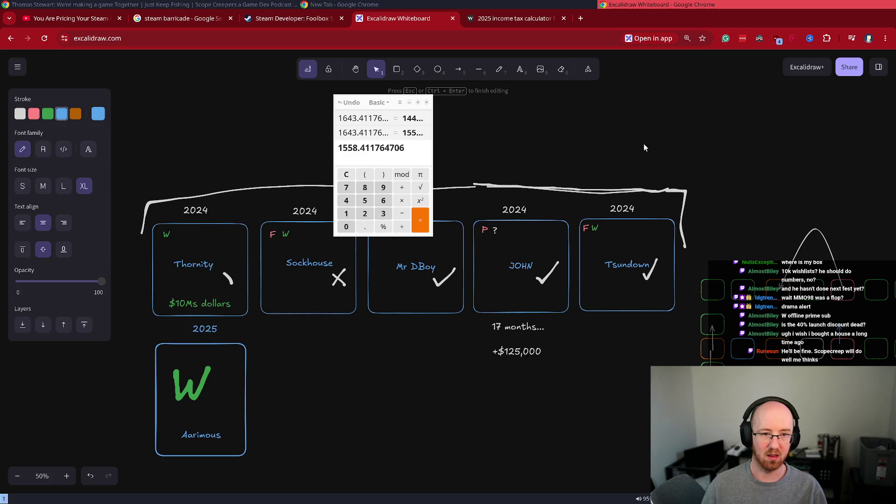
click(570, 379)
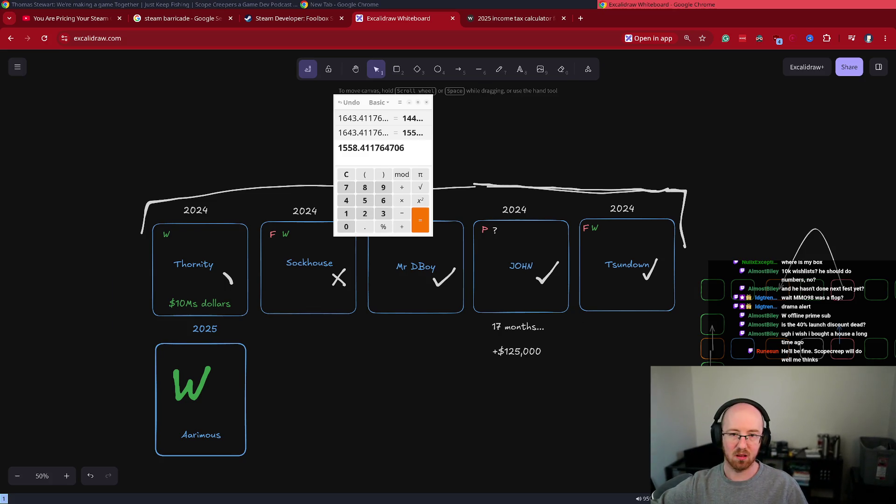
click(500, 325)
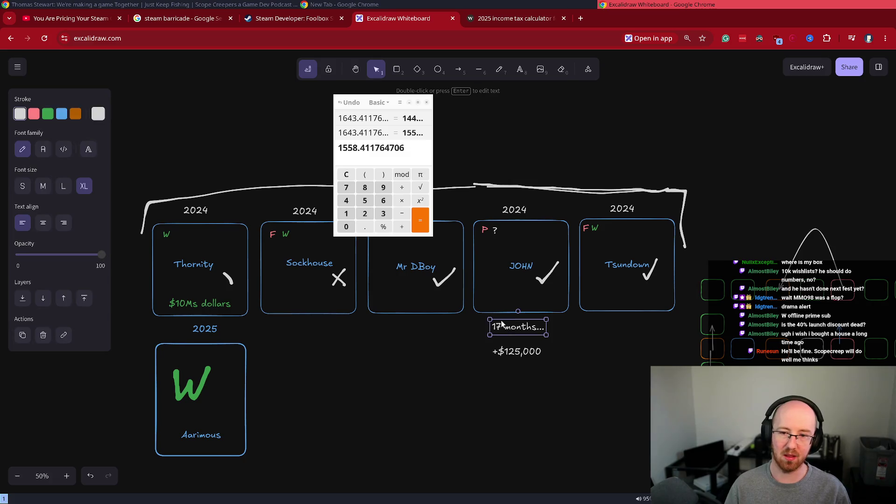
shift+click(513, 347)
click(585, 416)
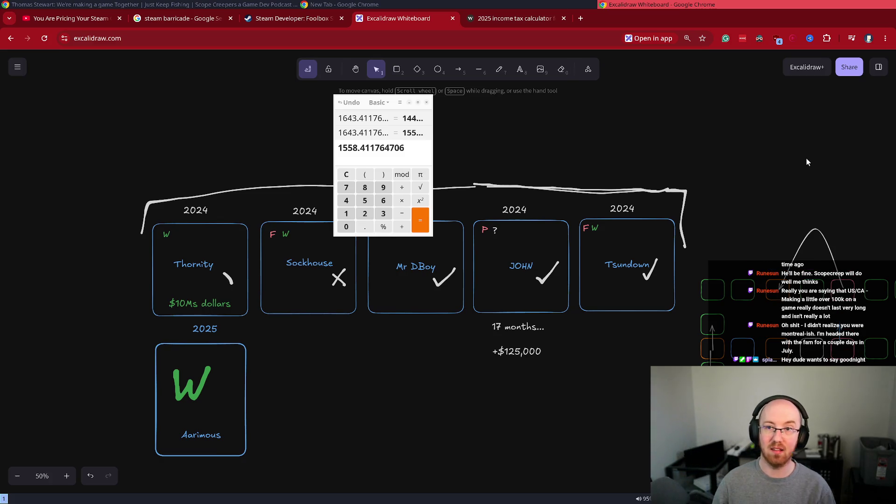
Step: Switch to the Wealthsimple Québec estimate and highlight the 32.89% average tax rate
click(501, 18)
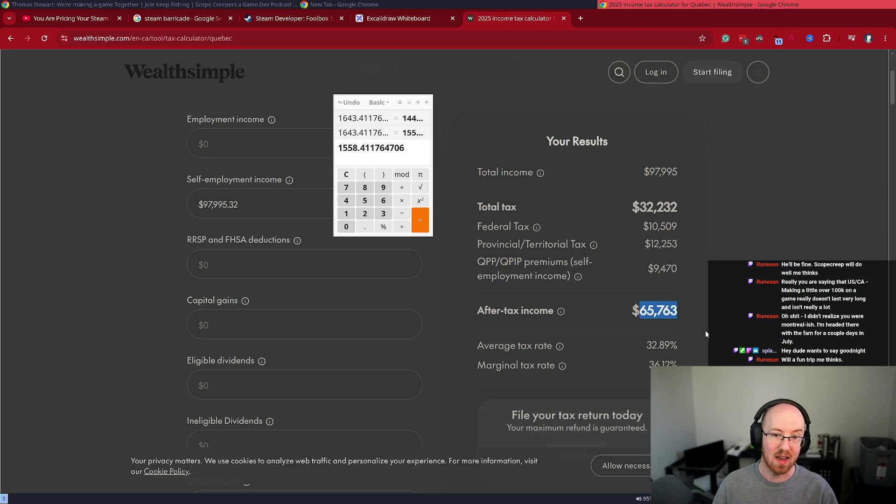
drag(647, 346, 685, 351)
click(685, 352)
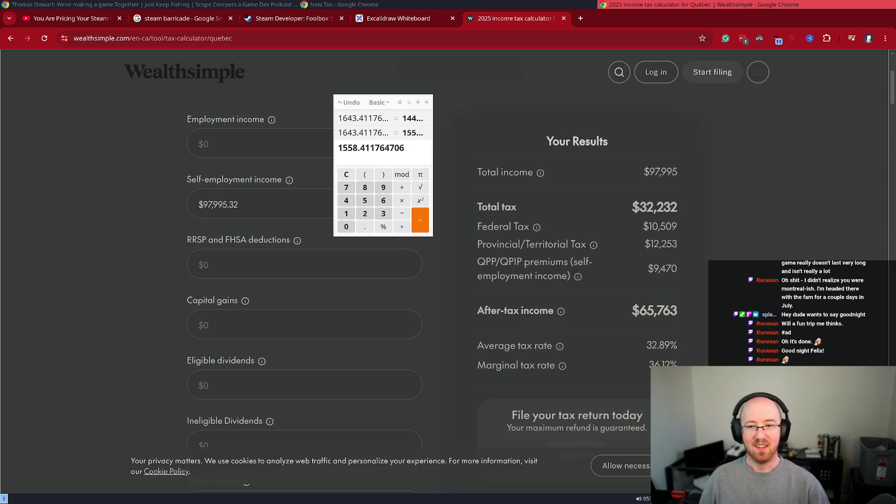
mouse_move(489, 345)
mouse_down()
mouse_move(713, 352)
mouse_move(686, 344)
mouse_up()
click(686, 344)
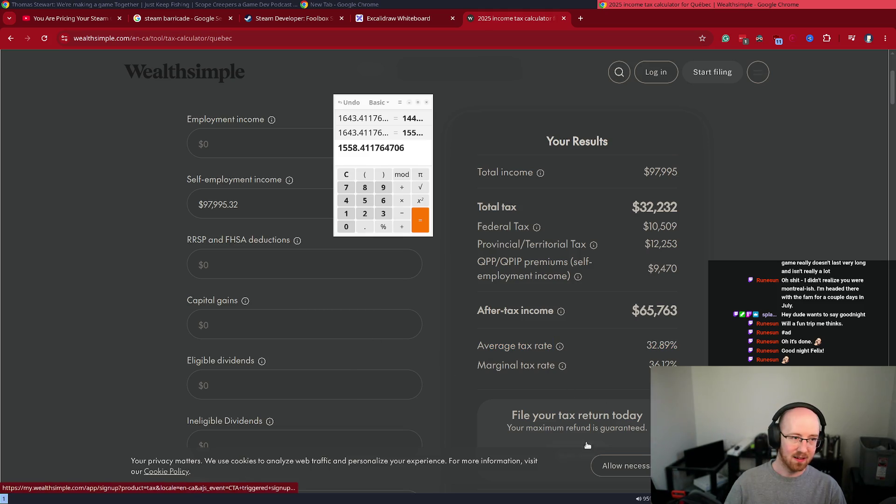
Step: Move the calculator away from the income fields and clear its 800000 entry
double_click(392, 148)
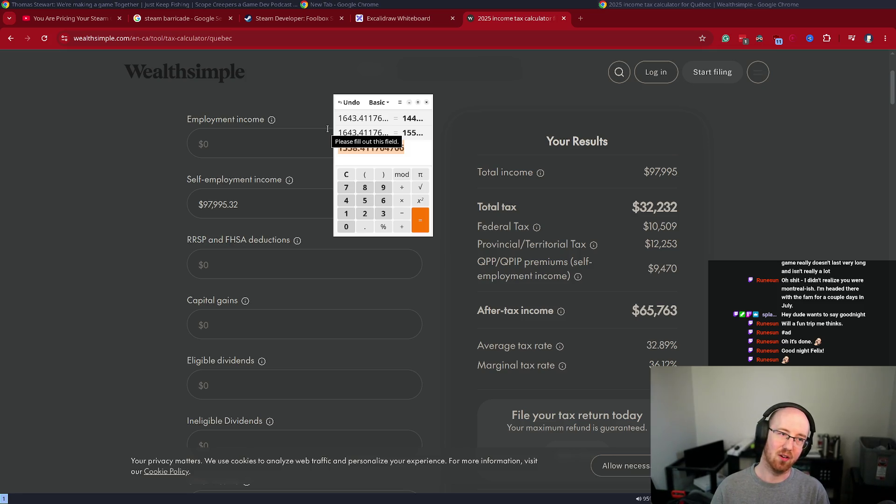
click(387, 122)
drag(407, 160, 523, 187)
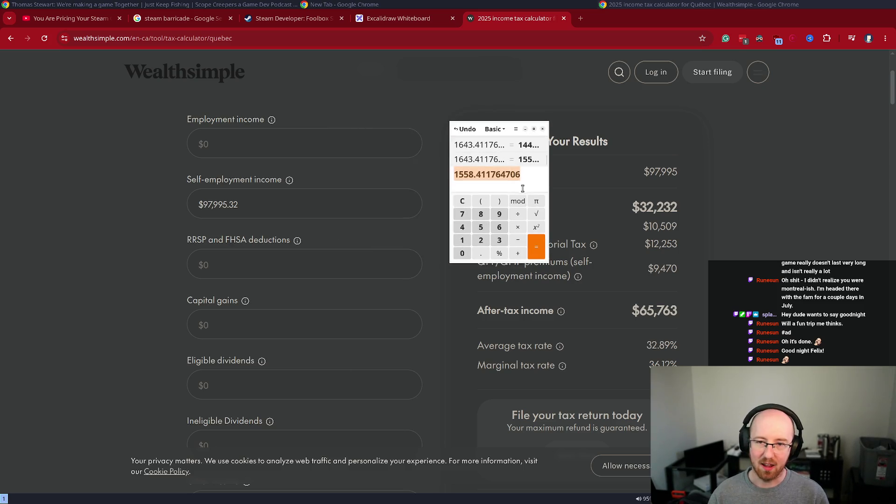
text(800000)
key(Escape)
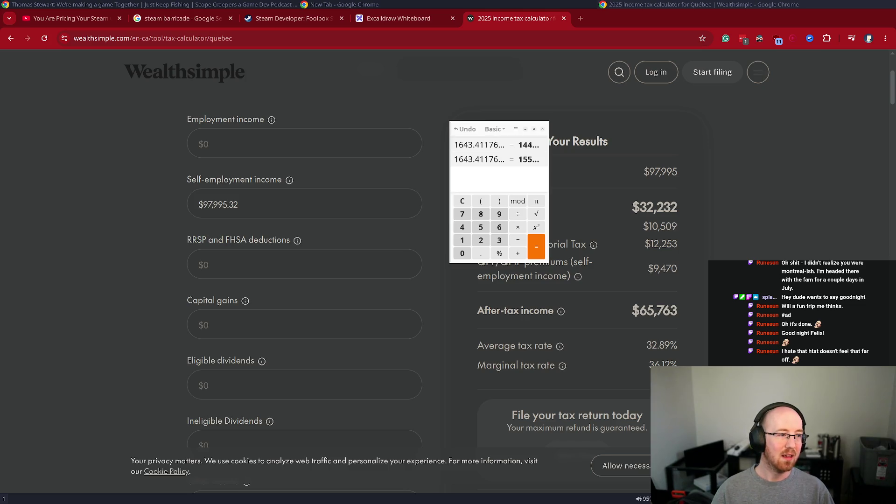
click(517, 189)
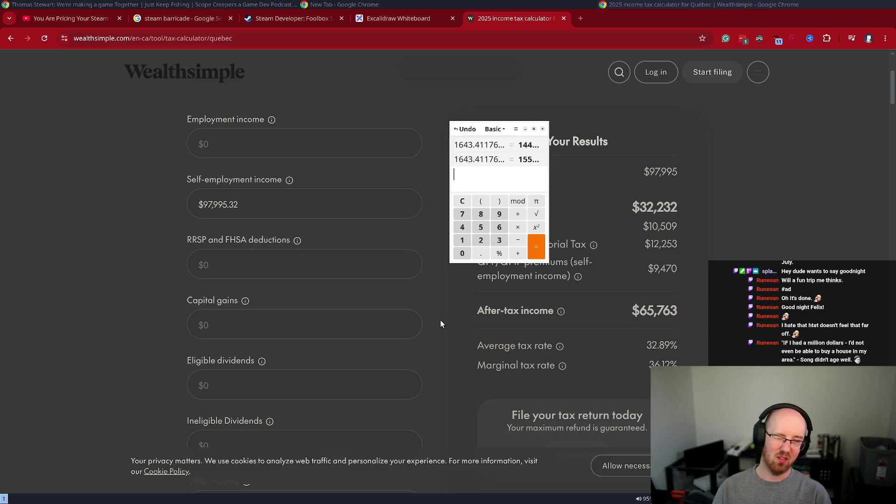
text(6500-)
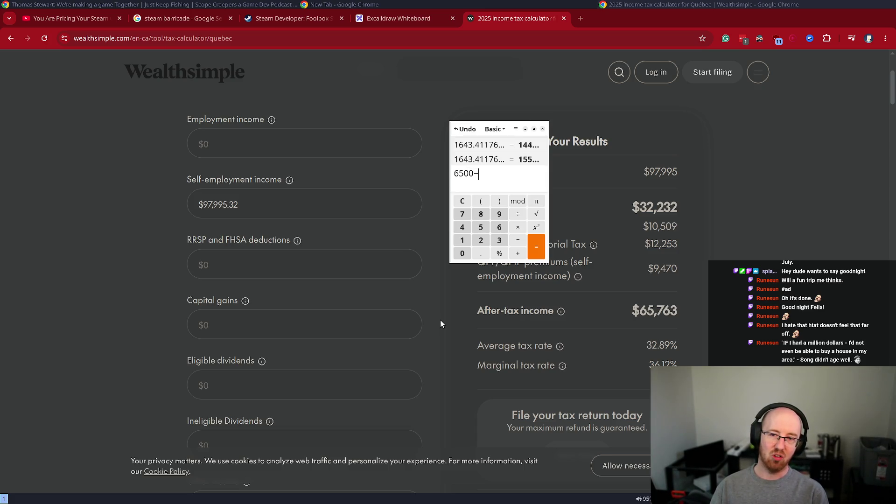
text(1100)
key(Return)
text(-)
text(150)
key(Return)
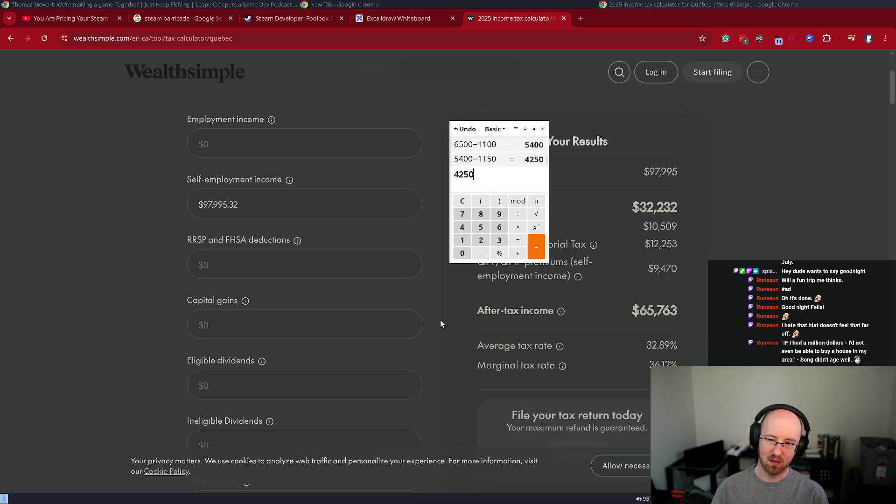
text(+600)
key(Return)
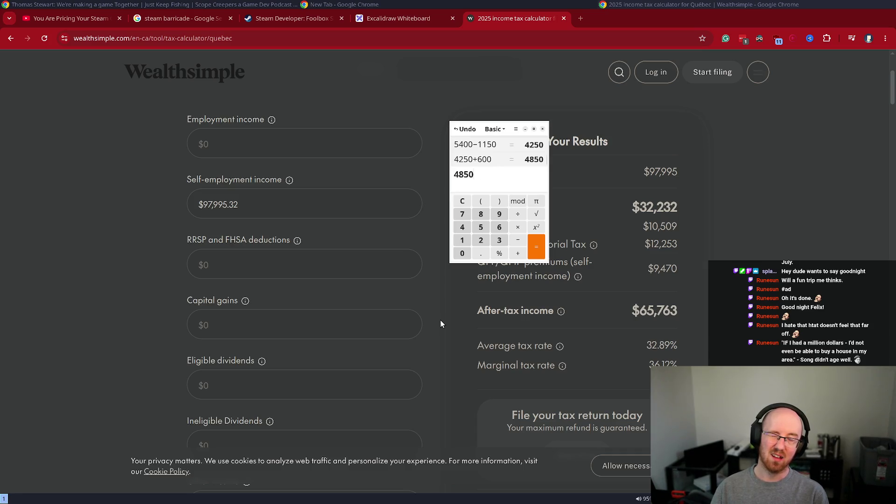
key(ctrl+a)
key(Right)
text(*12)
key(Return)
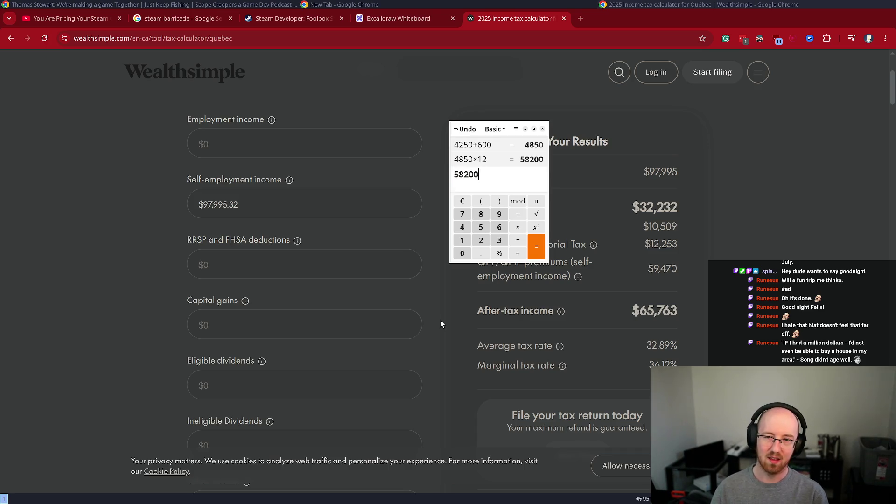
key(ctrl+a)
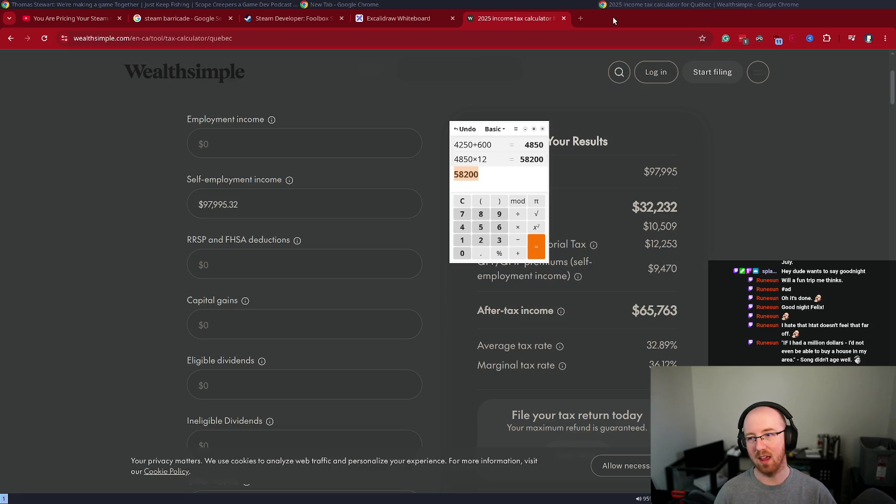
drag(208, 204, 247, 205)
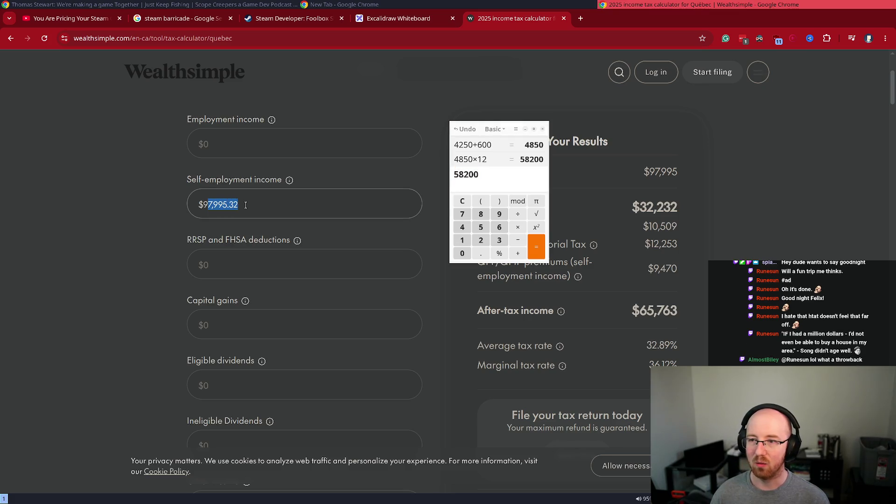
Step: Move the self-employment income amount out of its field and paste it into Ineligible Dividends
click(524, 179)
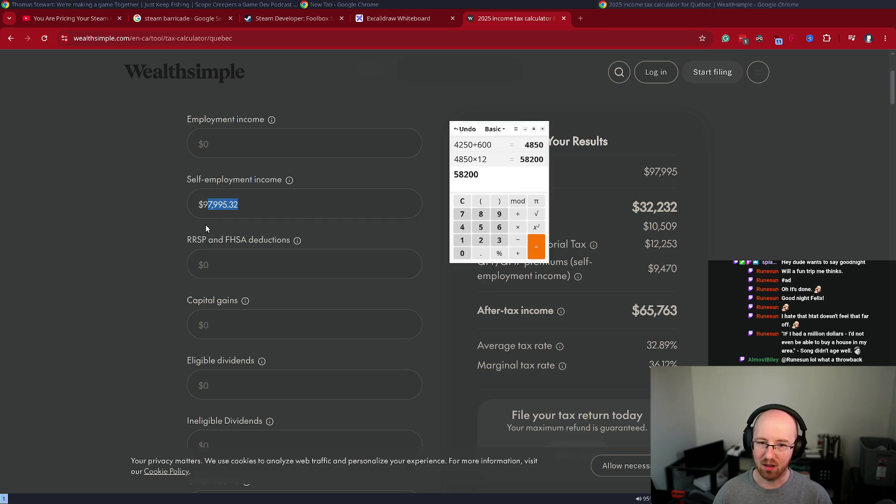
click(196, 208)
click(262, 200)
double_click(260, 202)
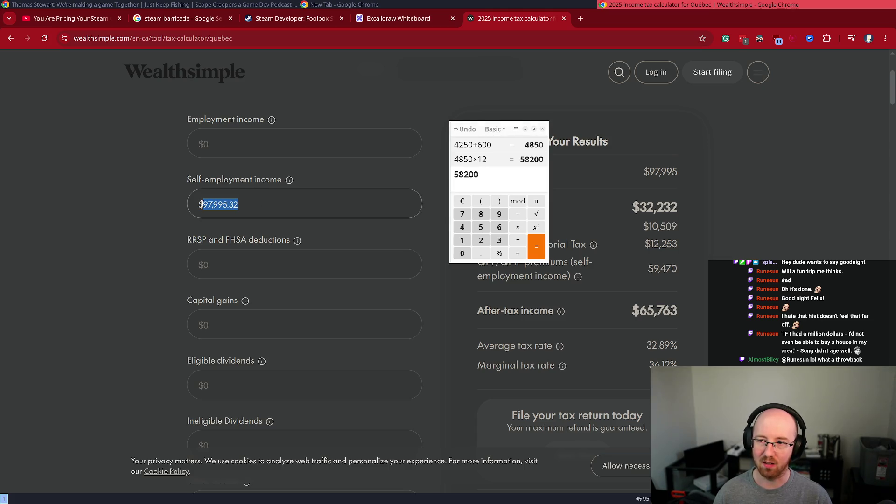
click(313, 213)
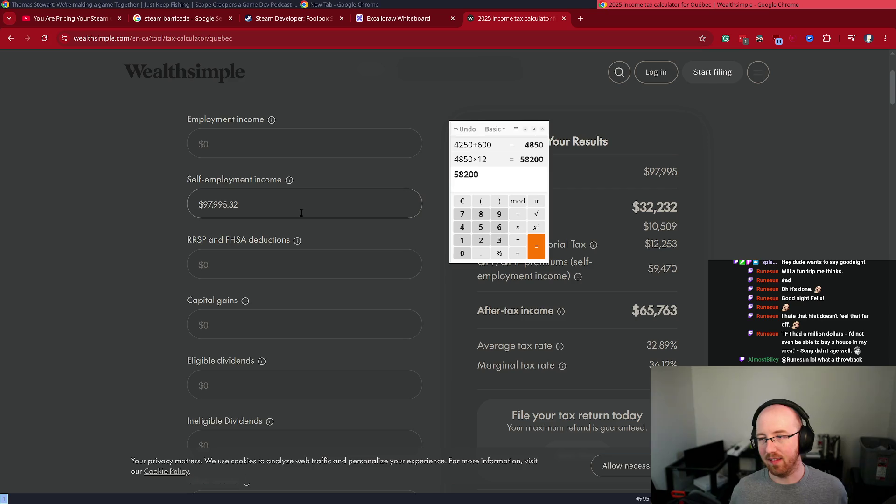
key(ctrl+a)
key(ctrl+c)
key(BackSpace)
click(270, 303)
scroll(270, 303, down, 2)
click(229, 329)
key(ctrl+v)
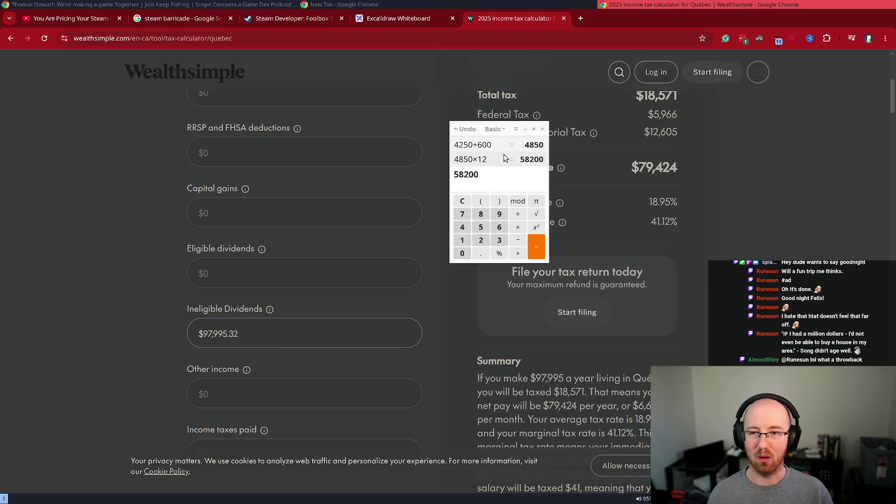
Step: Change the ineligible dividend amount to 67,995.32, bringing the estimated tax to $9,582
click(209, 334)
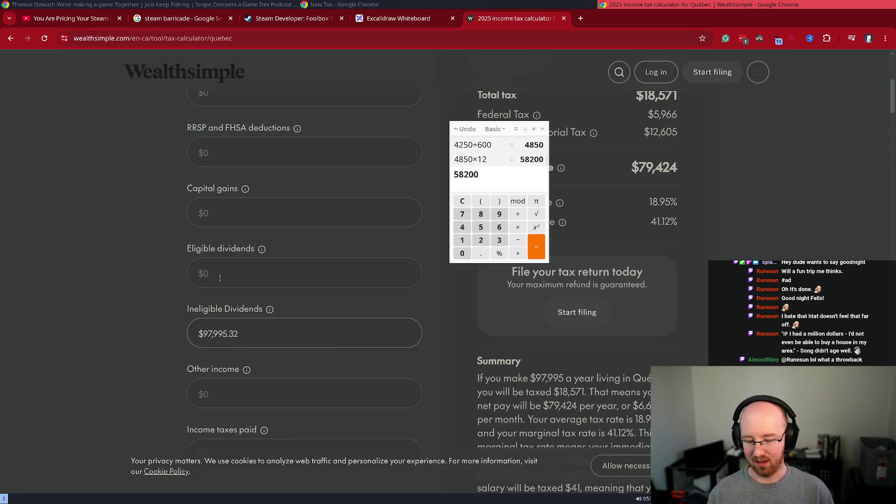
key(BackSpace)
text(7)
key(BackSpace)
text(6)
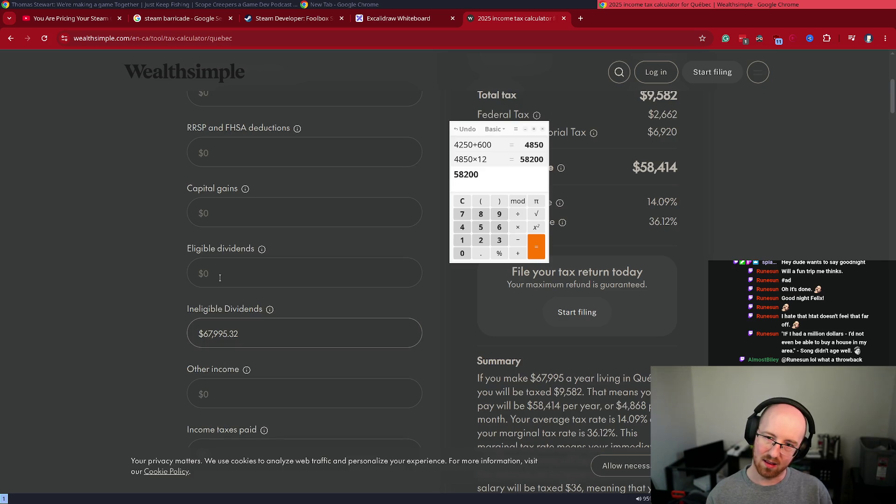
Step: Divide the 67,995.32 dividend amount by 1.3 in the calculator, giving 52304.09
key(ctrl+a)
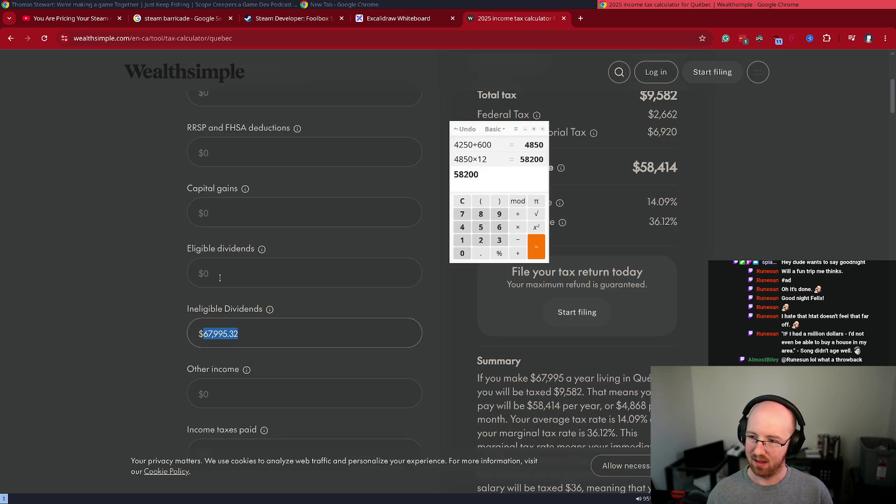
key(ctrl+c)
click(504, 187)
key(ctrl+a)
key(ctrl+v)
text(/1.3)
key(Return)
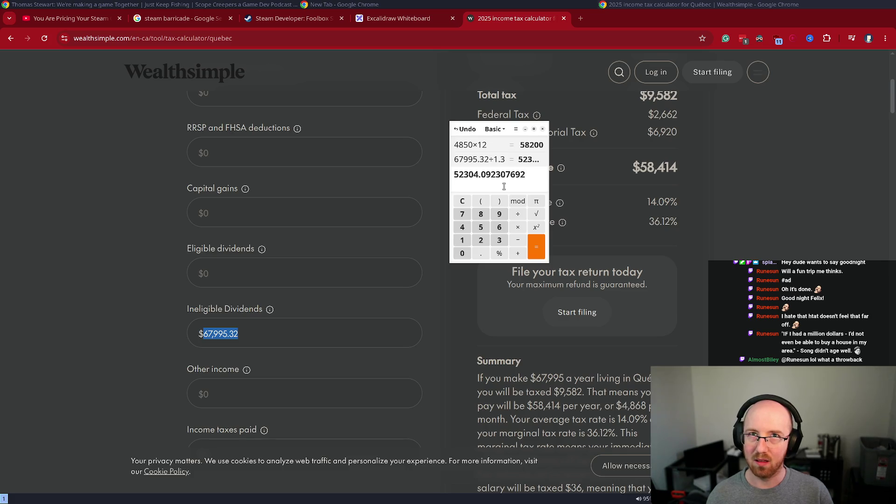
Step: Multiply 52304.09 by 0.7 in the calculator to get 36612.86
key(ctrl+a)
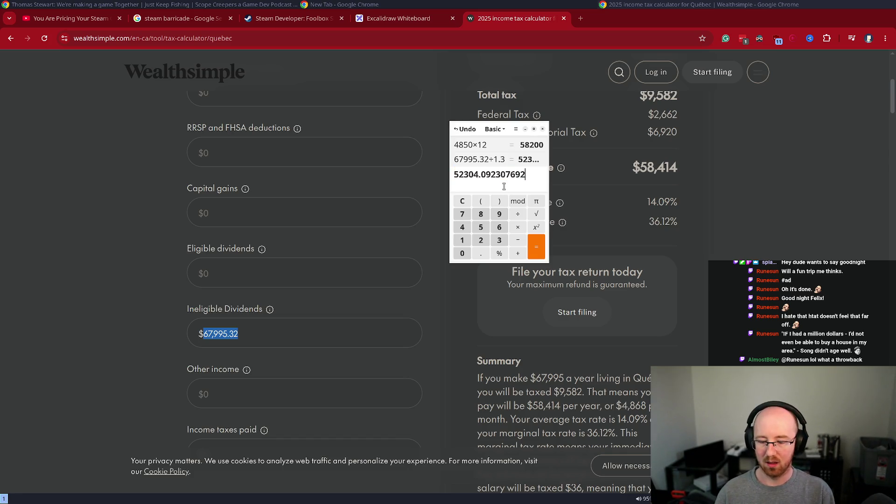
text(*.7)
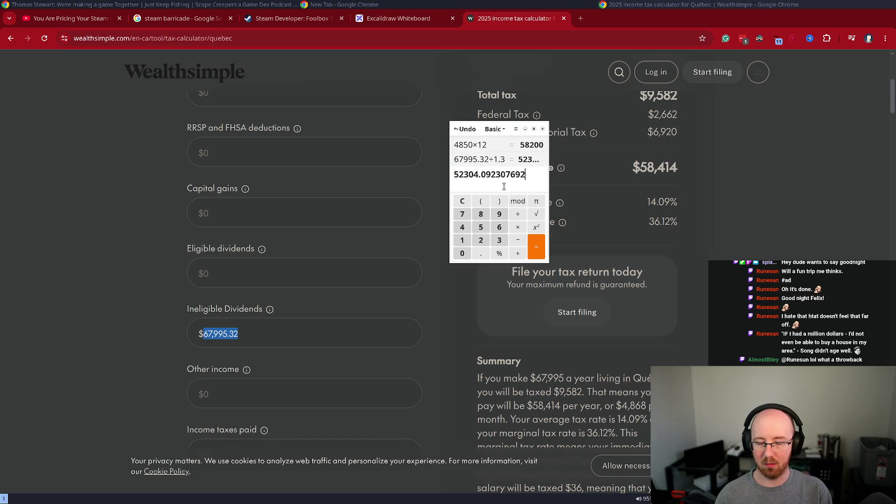
key(Return)
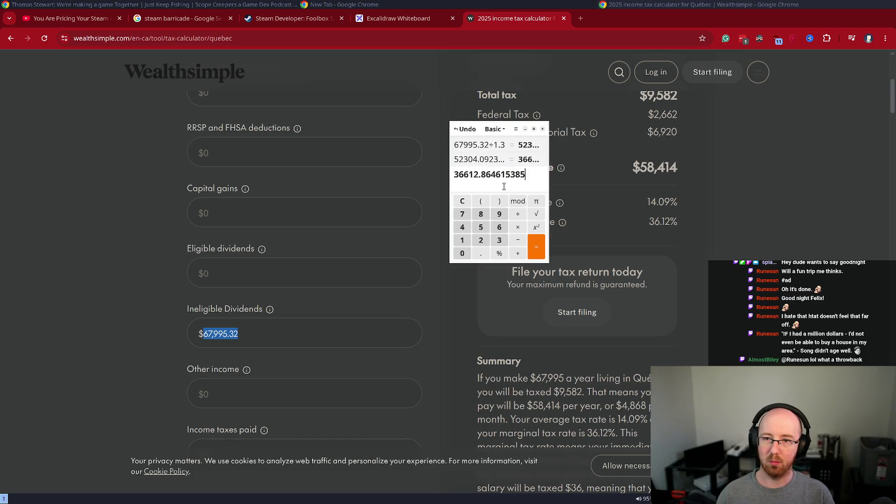
text(t)
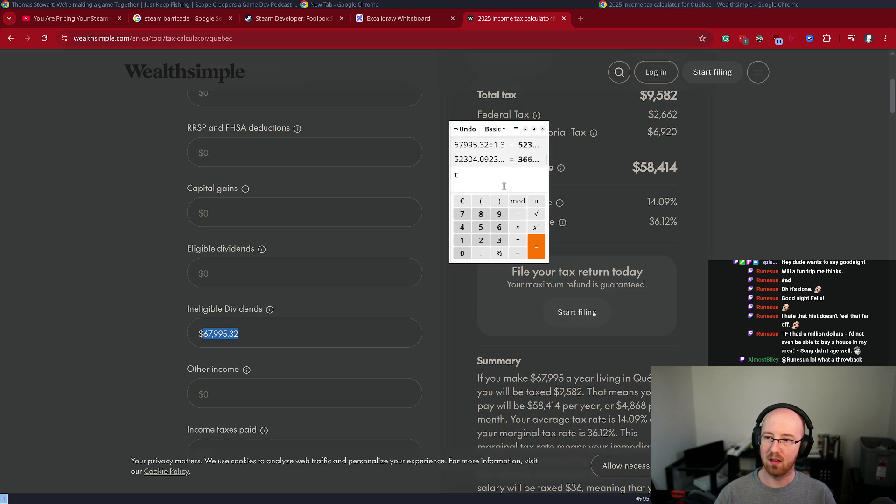
key(ctrl+z)
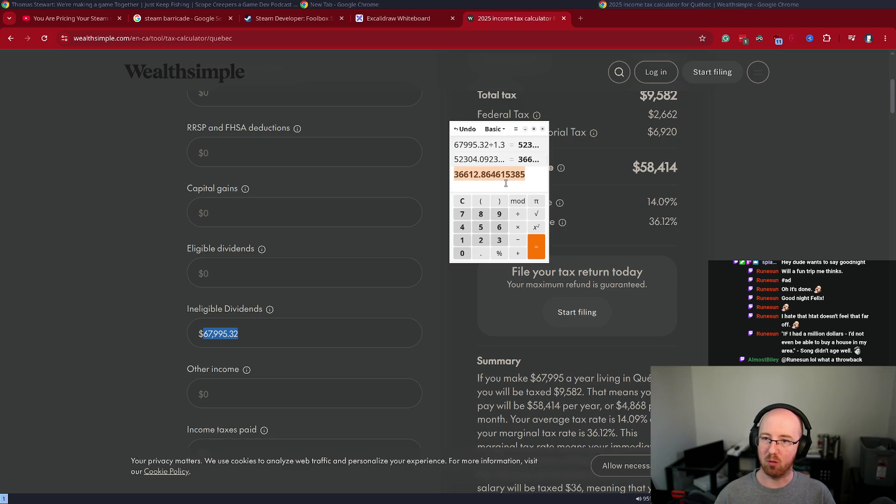
Step: Search '36612.86 usd to cad' in a new browser tab to see 50,622.78 CAD, then close it
click(581, 21)
key(ctrl+v)
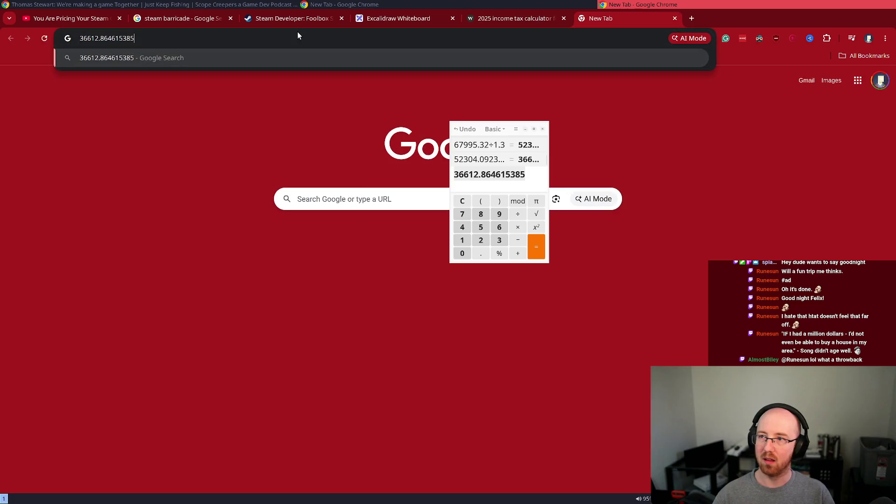
text(usd to cad)
key(Return)
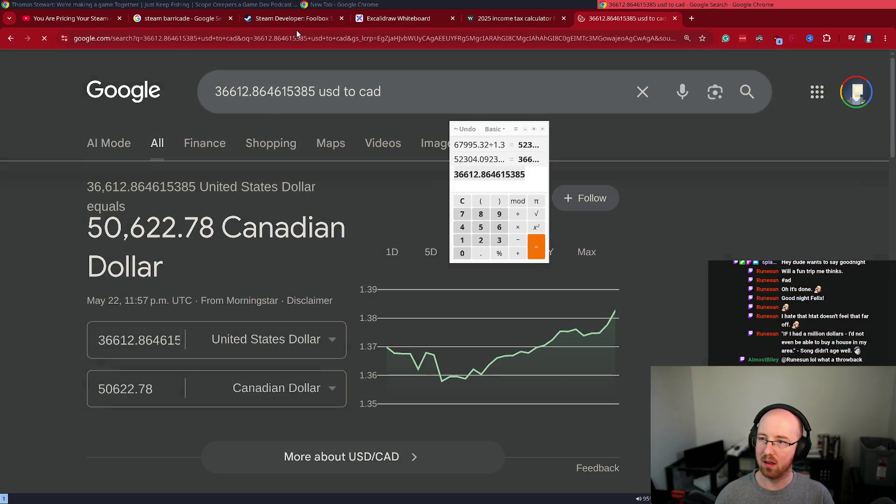
key(ctrl+w)
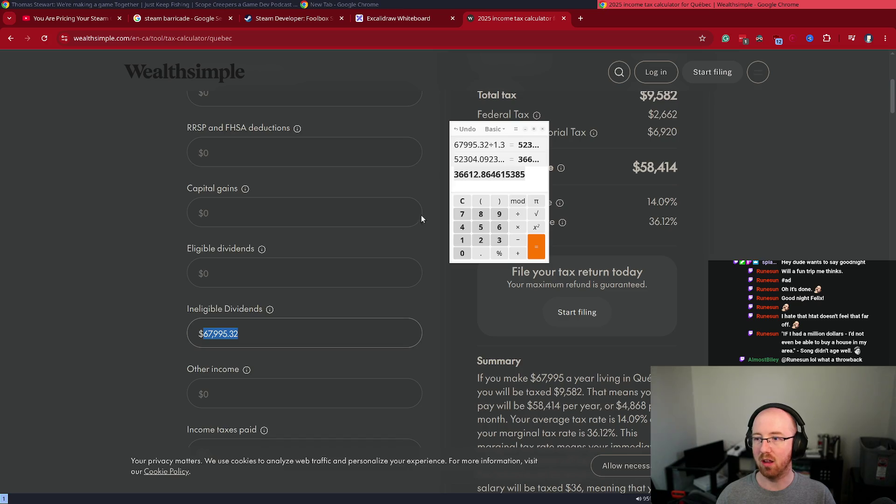
Step: Recalculate as 60304.09 × 0.7 × 0.9 = 37991.58, then return to the Wealthsimple tax estimate
click(519, 186)
key(ctrl+z)
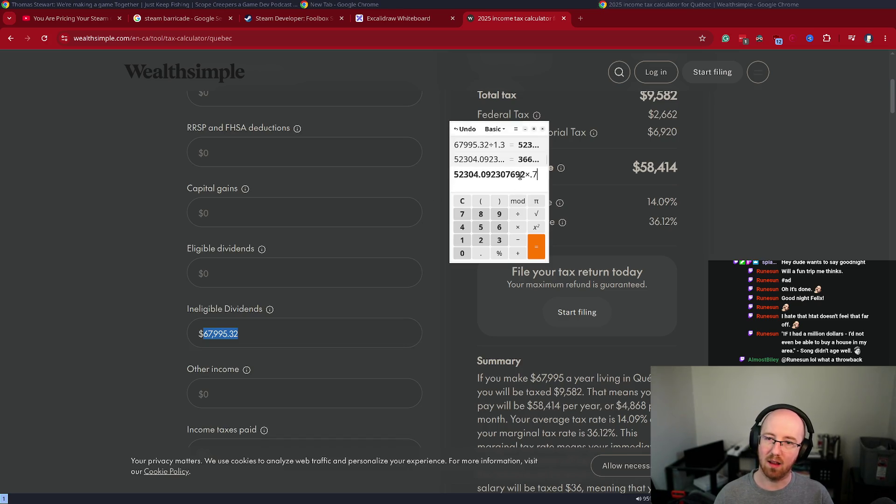
click(464, 174)
key(BackSpace)
key(BackSpace)
text(60)
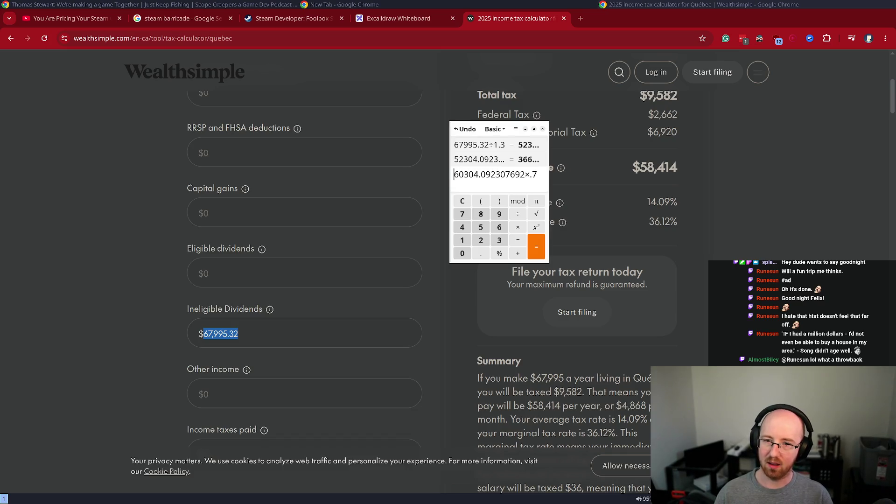
key(ctrl+shift+Right)
key(ctrl+shift+Right)
key(End)
text(*.9)
key(Return)
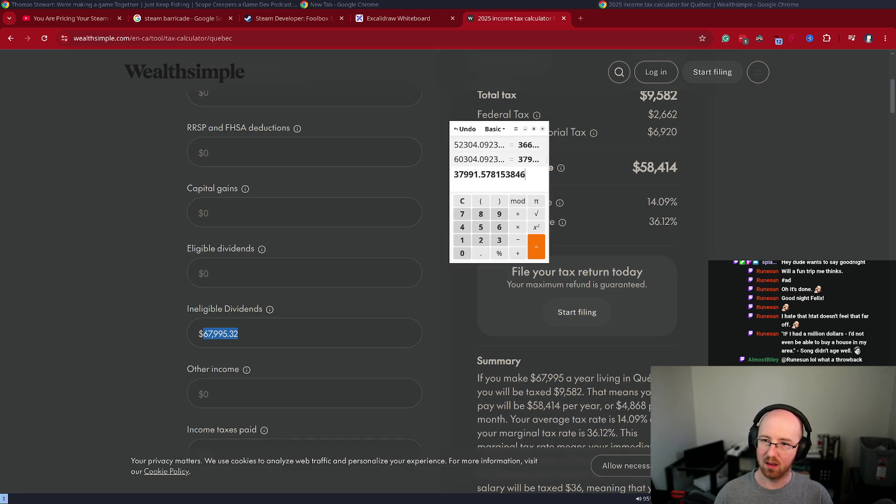
key(ctrl+a)
key(alt+Tab)
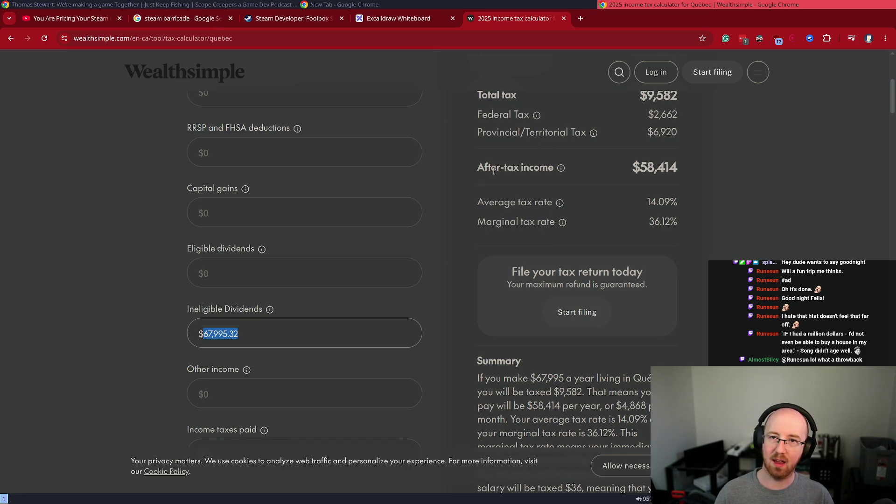